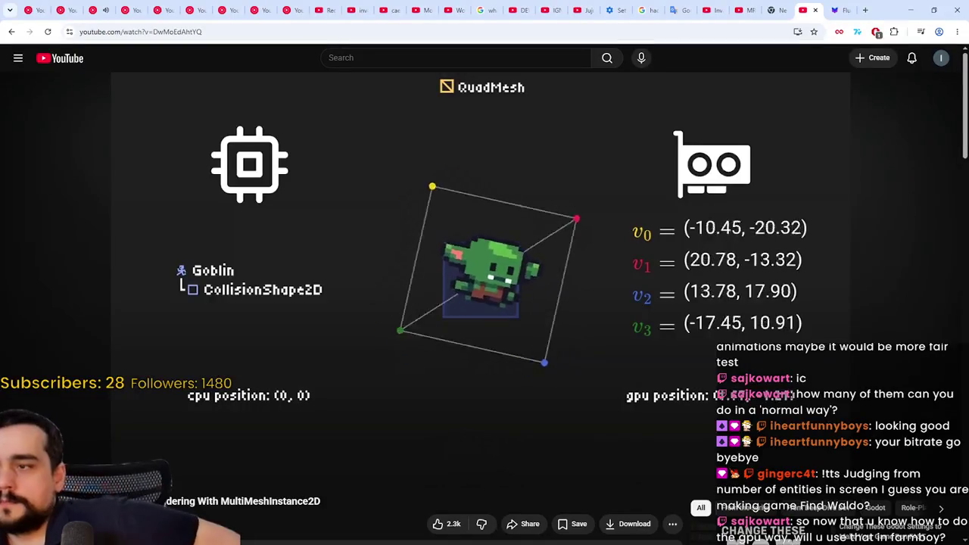
Step: Skip ahead in the MultiMeshInstance2D video to the shader script section
{"action": "mouse_move", "coordinate": [632, 273]}
{"action": "left_click", "coordinate": [852, 458]}
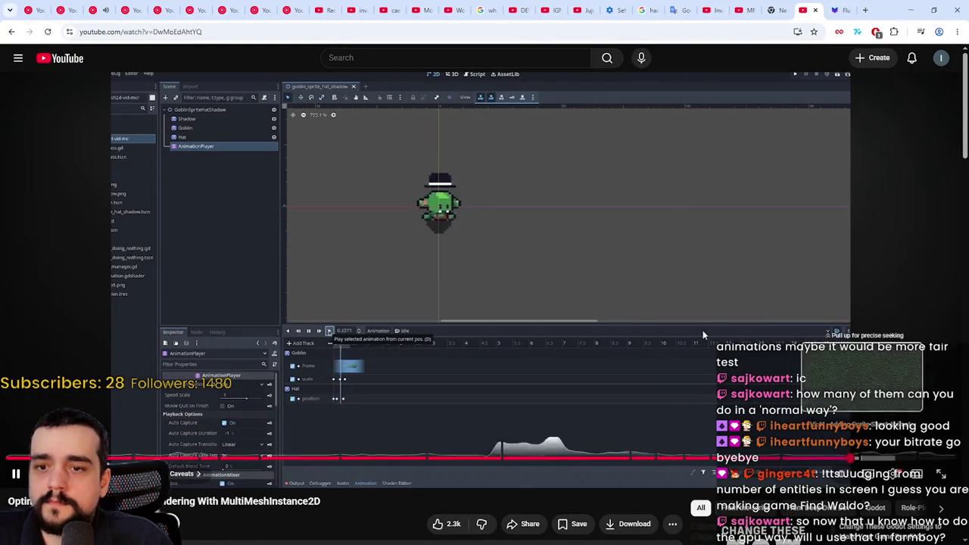
{"action": "left_click", "coordinate": [370, 166]}
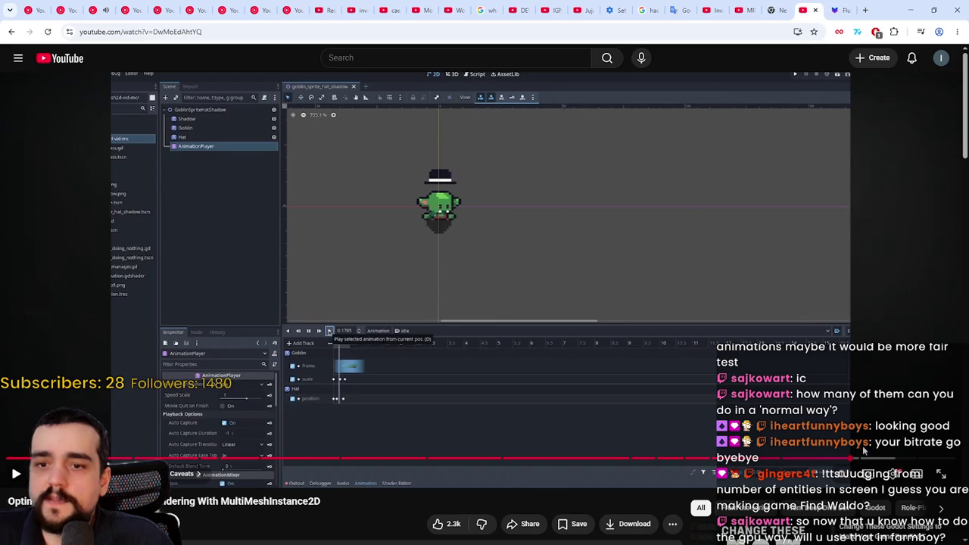
{"action": "left_click", "coordinate": [872, 460]}
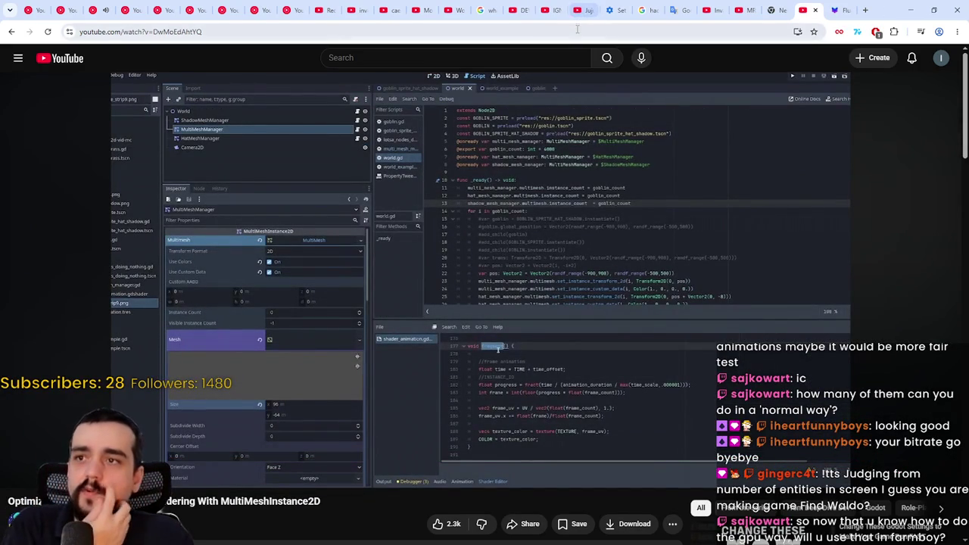
Step: Copy the video's web address from the browser's address bar
{"action": "left_click", "coordinate": [577, 31]}
{"action": "right_click", "coordinate": [177, 34]}
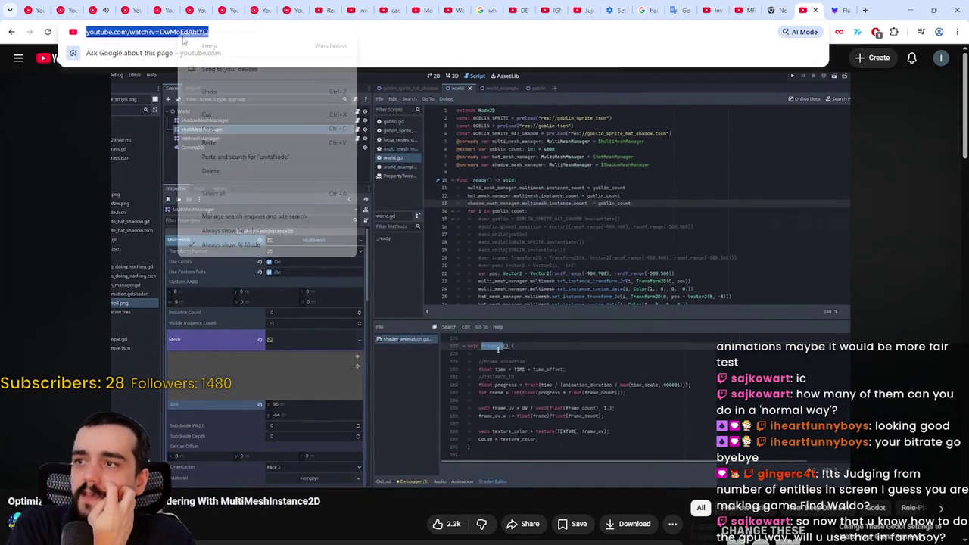
{"action": "left_click", "coordinate": [253, 129]}
{"action": "left_click", "coordinate": [498, 349]}
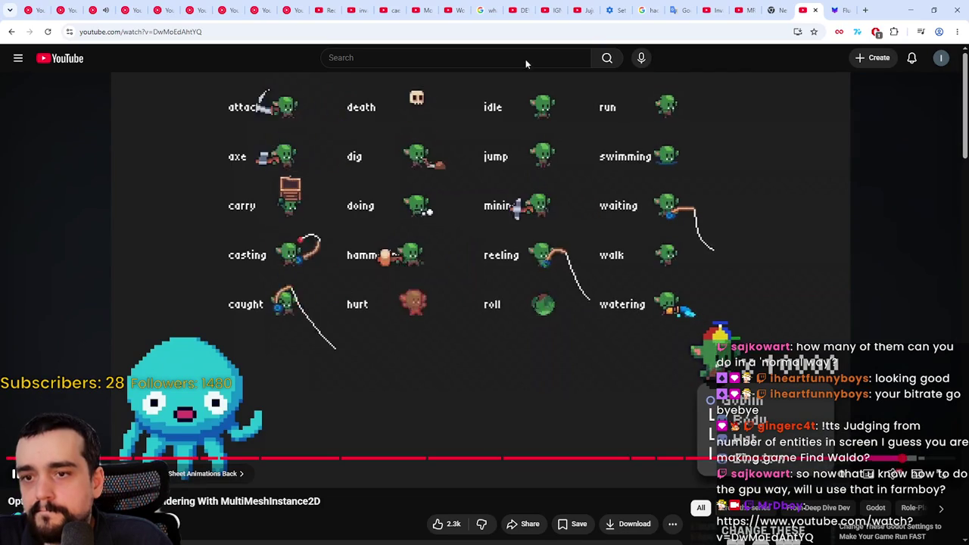
Step: Review the animation editor footage, then minimize the browser to reveal the Godot editor
{"action": "left_click", "coordinate": [402, 119]}
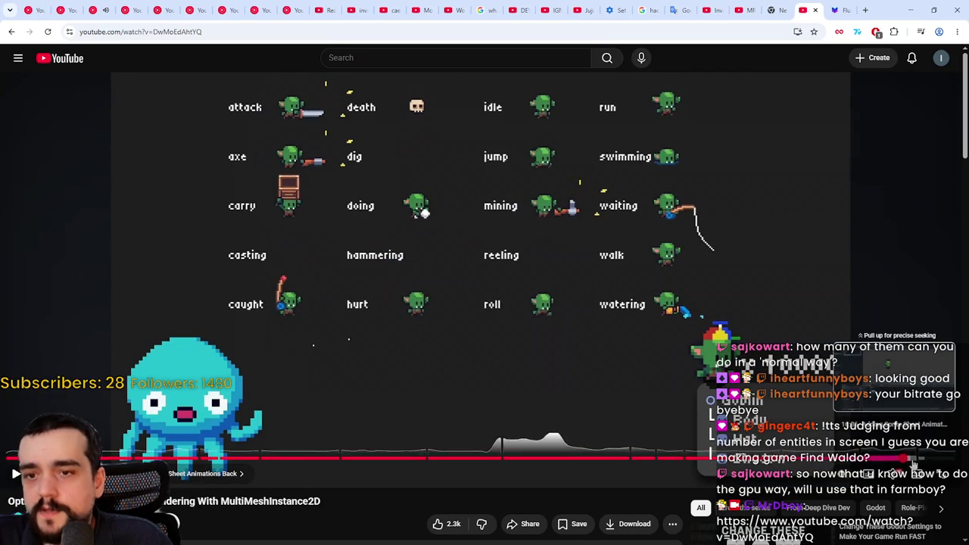
{"action": "left_click", "coordinate": [916, 459]}
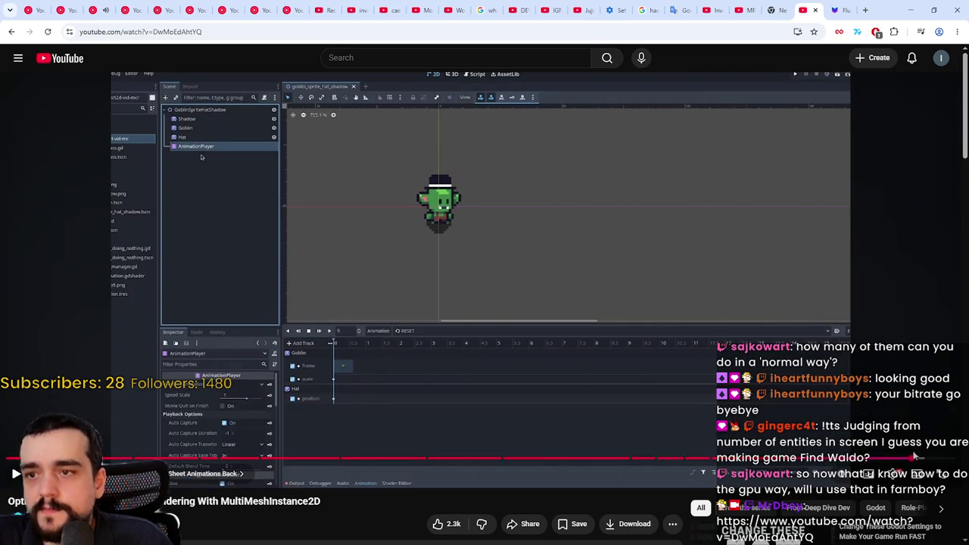
{"action": "left_click_drag", "start_coordinate": [922, 459], "coordinate": [922, 460]}
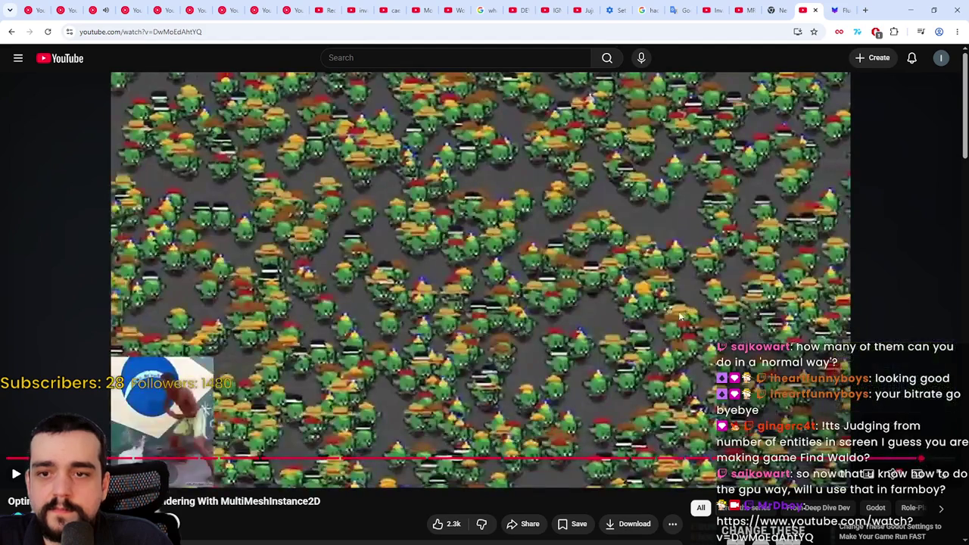
{"action": "left_click", "coordinate": [721, 278]}
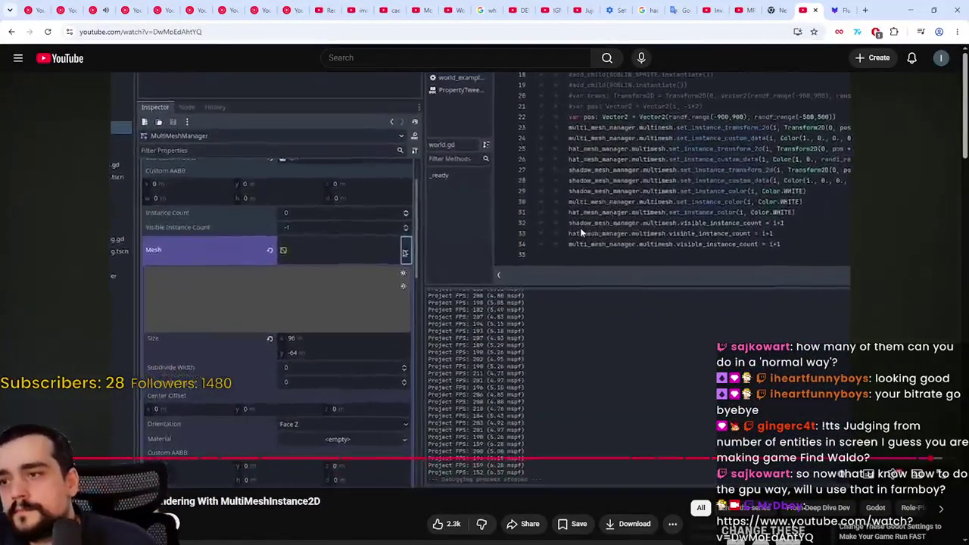
{"action": "key", "text": "space"}
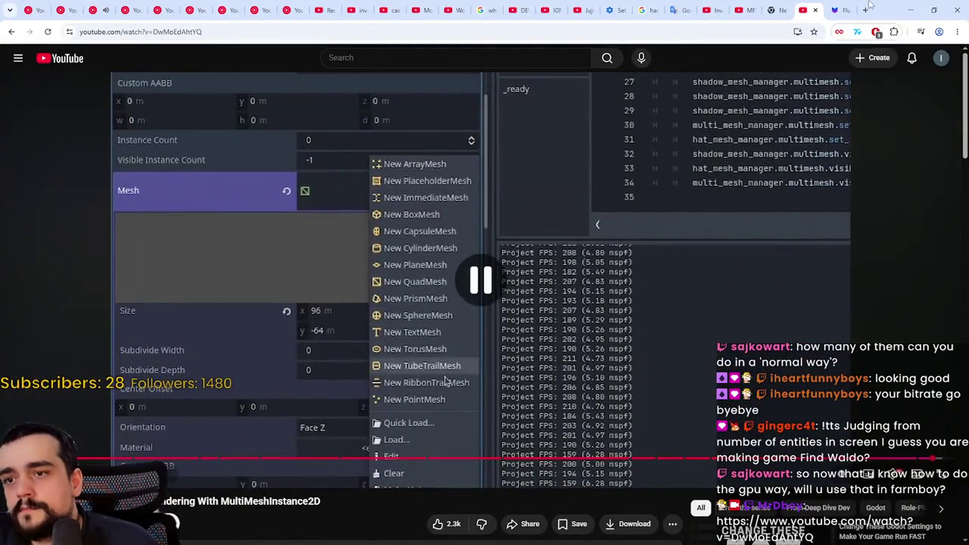
{"action": "left_click", "coordinate": [918, 8]}
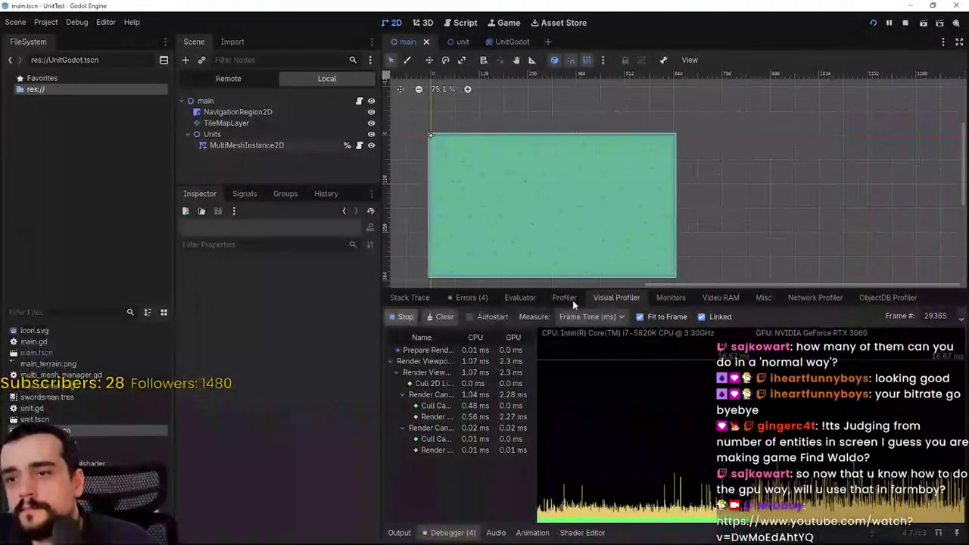
Step: Switch the debugger panel to Monitors to watch live FPS and node counts
{"action": "left_click", "coordinate": [563, 297]}
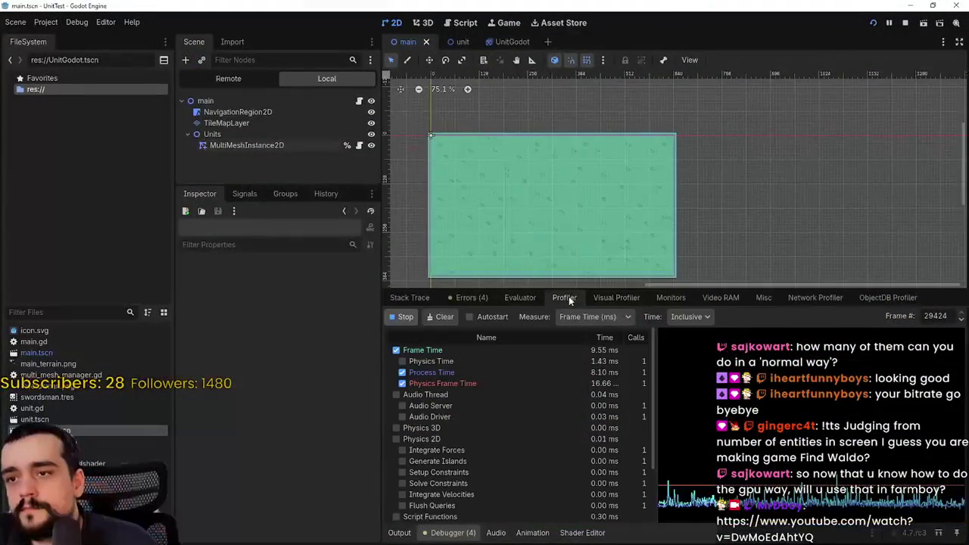
{"action": "left_click", "coordinate": [472, 298]}
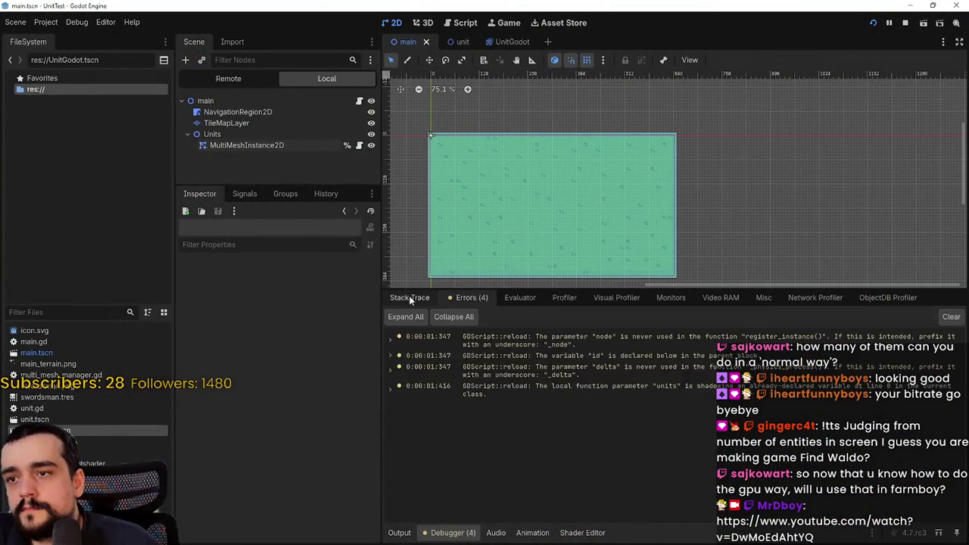
{"action": "left_click", "coordinate": [410, 298]}
{"action": "left_click", "coordinate": [705, 299]}
{"action": "left_click", "coordinate": [675, 297]}
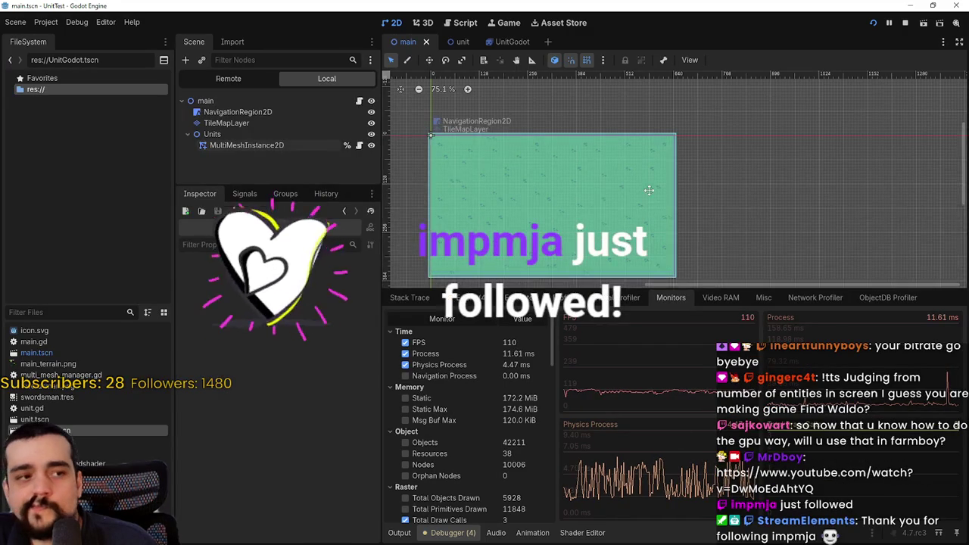
{"action": "scroll", "coordinate": [649, 190], "scroll_direction": "up", "scroll_amount": 2}
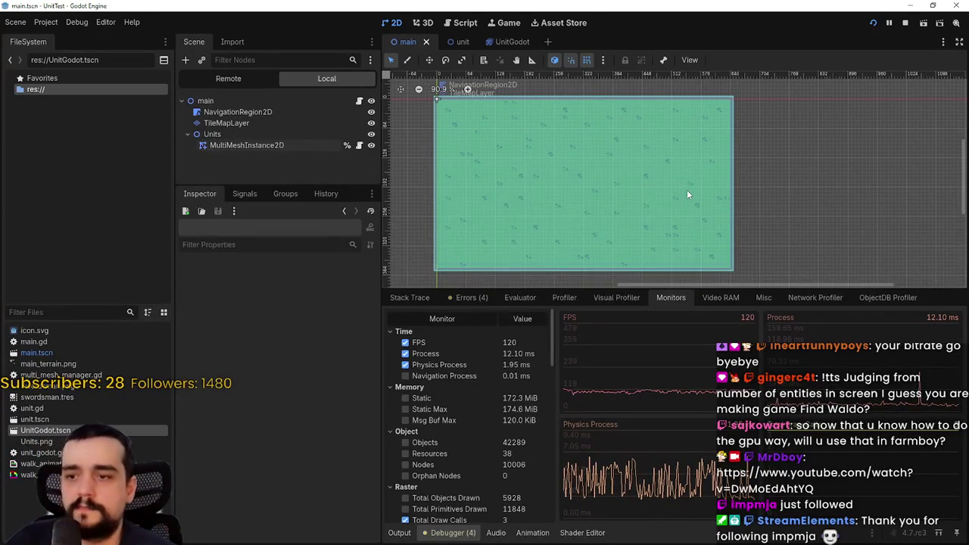
{"action": "scroll", "coordinate": [489, 406], "scroll_direction": "down", "scroll_amount": 4}
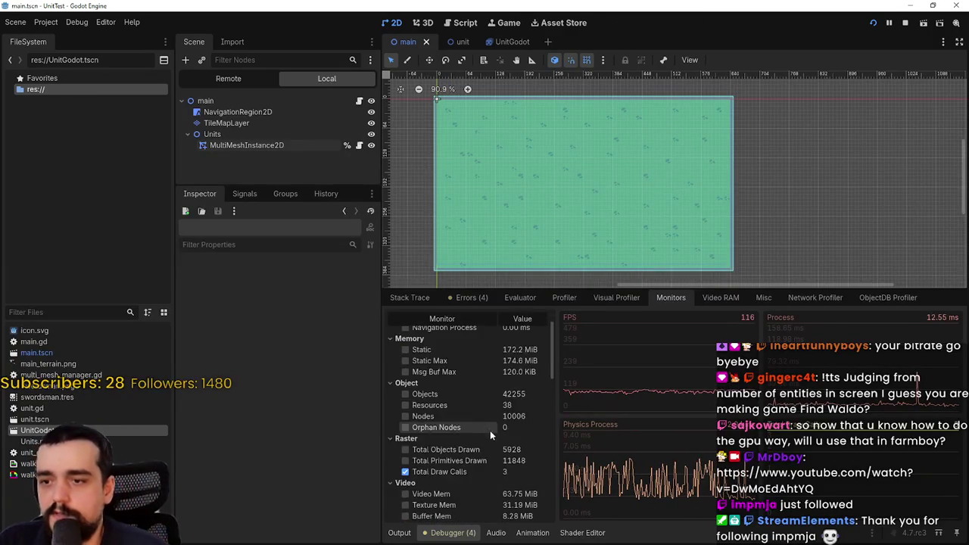
{"action": "scroll", "coordinate": [537, 374], "scroll_direction": "up", "scroll_amount": 2}
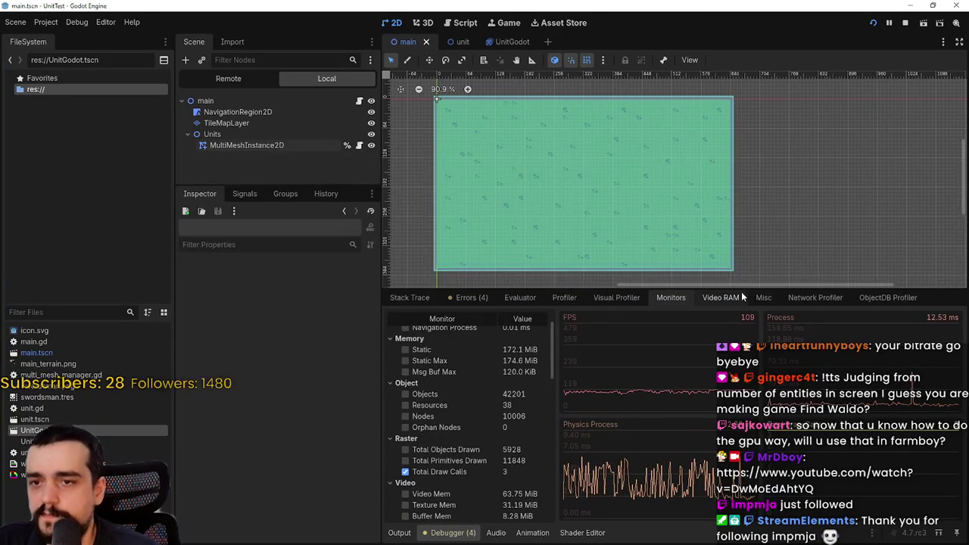
{"action": "scroll", "coordinate": [539, 112], "scroll_direction": "up", "scroll_amount": 1}
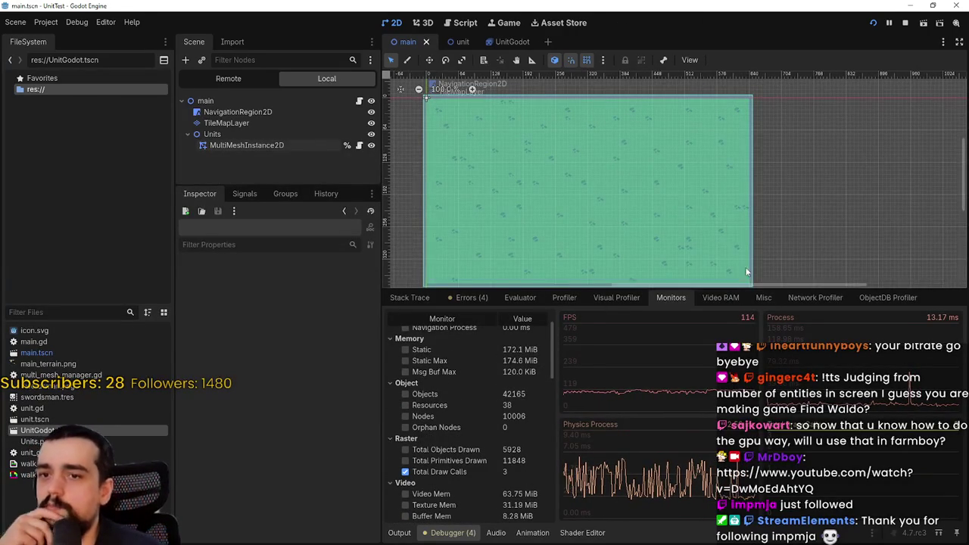
Step: Drag the panel splitter down to enlarge the 2D scene view of the tilemap
{"action": "left_click_drag", "start_coordinate": [790, 288], "coordinate": [790, 391]}
{"action": "scroll", "coordinate": [665, 291], "scroll_direction": "up", "scroll_amount": 3}
{"action": "scroll", "coordinate": [714, 302], "scroll_direction": "down", "scroll_amount": 2}
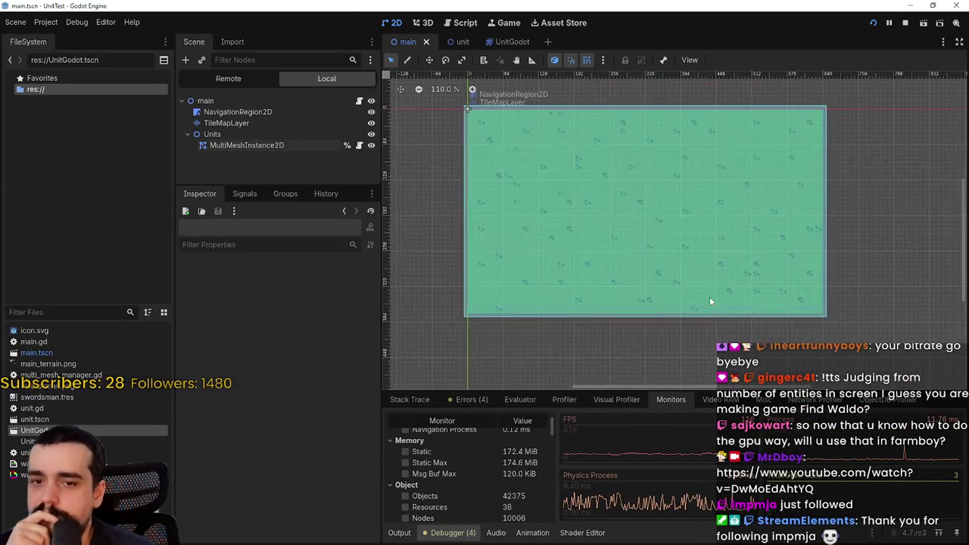
{"action": "scroll", "coordinate": [691, 249], "scroll_direction": "down", "scroll_amount": 1}
{"action": "scroll", "coordinate": [692, 264], "scroll_direction": "down", "scroll_amount": 1}
{"action": "left_click_drag", "start_coordinate": [692, 264], "coordinate": [690, 269]}
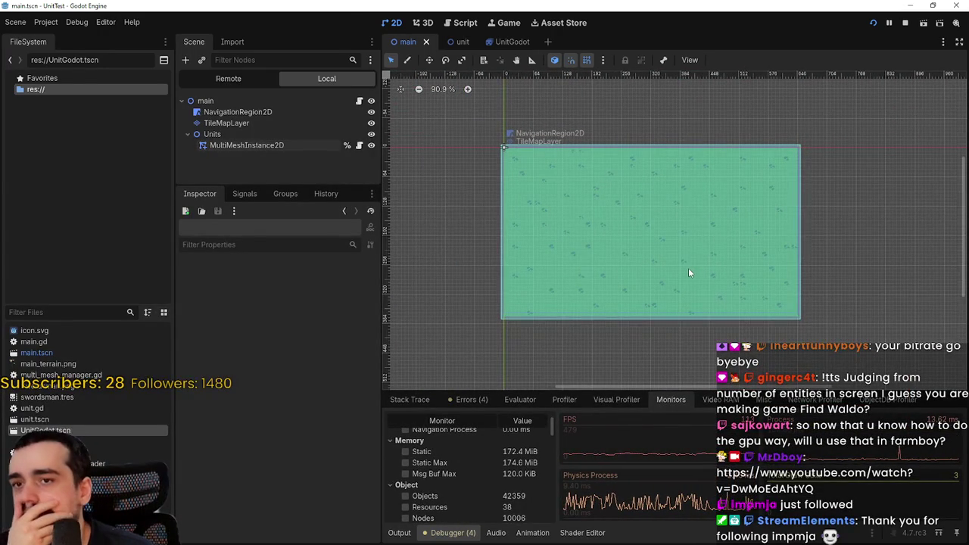
{"action": "scroll", "coordinate": [794, 245], "scroll_direction": "up", "scroll_amount": 3}
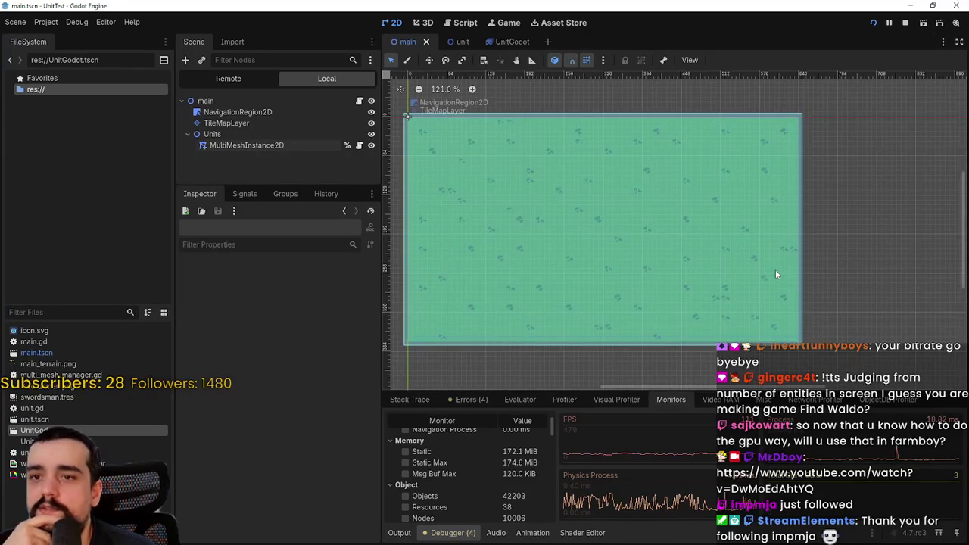
{"action": "scroll", "coordinate": [776, 269], "scroll_direction": "up", "scroll_amount": 1}
{"action": "scroll", "coordinate": [787, 292], "scroll_direction": "down", "scroll_amount": 2}
{"action": "scroll", "coordinate": [802, 313], "scroll_direction": "up", "scroll_amount": 1}
{"action": "scroll", "coordinate": [790, 305], "scroll_direction": "down", "scroll_amount": 1}
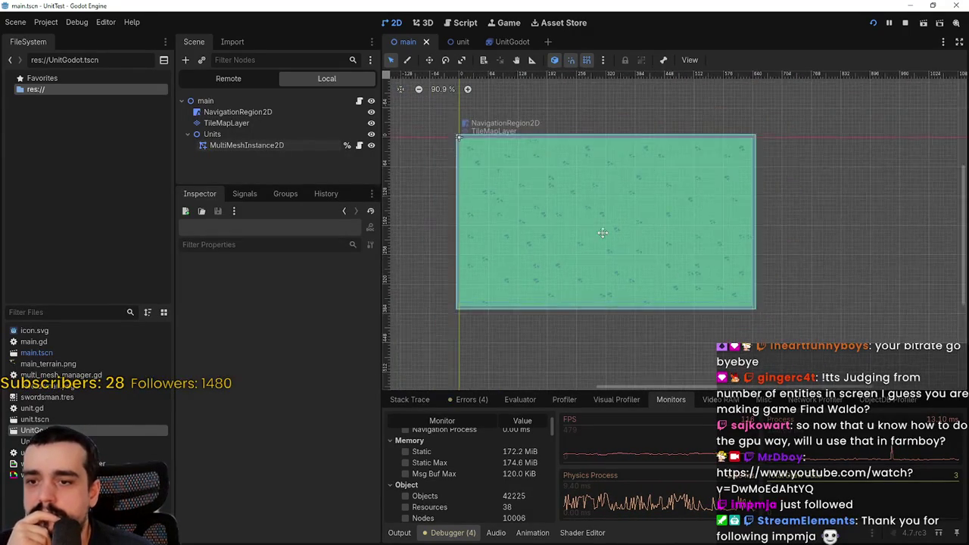
{"action": "scroll", "coordinate": [648, 236], "scroll_direction": "down", "scroll_amount": 2}
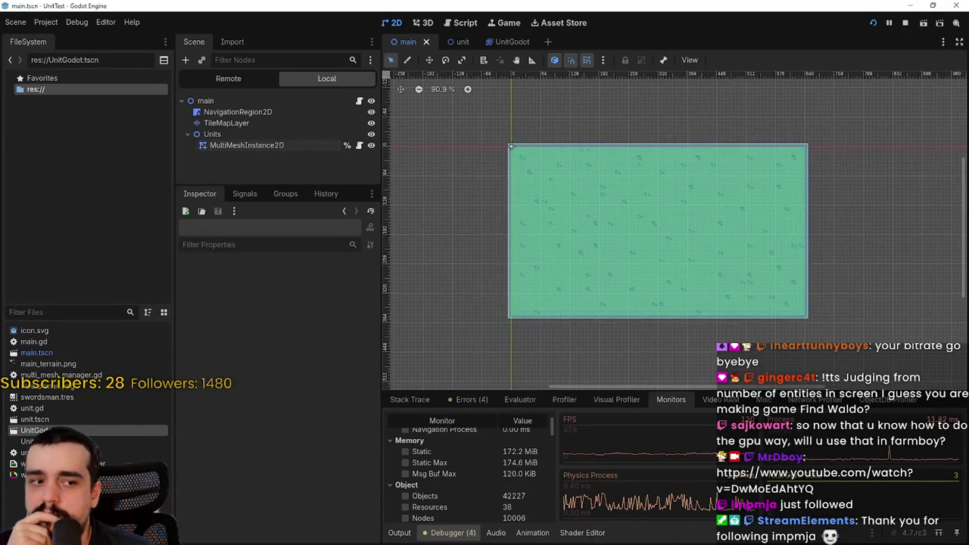
{"action": "key", "text": "alt+Tab"}
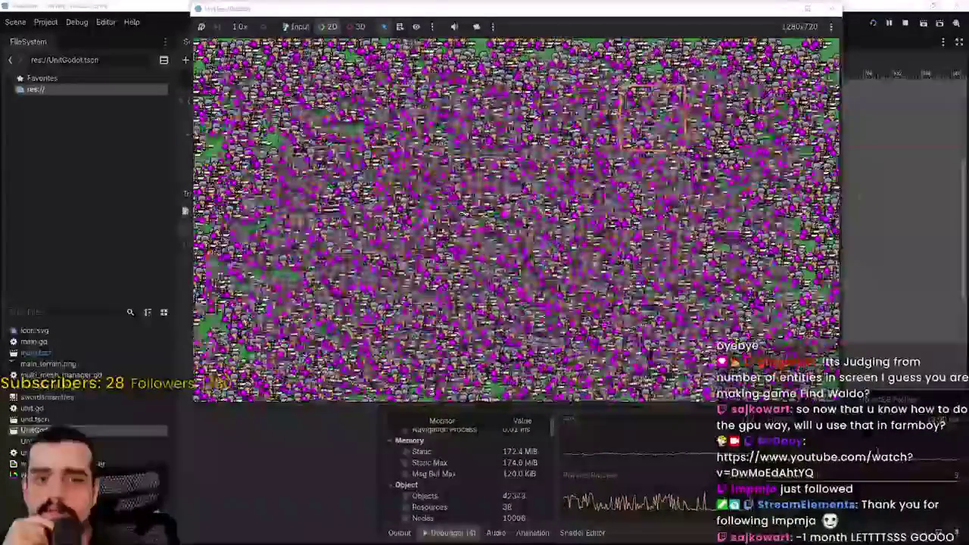
Step: Snip the Godot Engine usage row in Task Manager, then stop the game with F8
{"action": "key", "text": "ctrl+shift+Escape"}
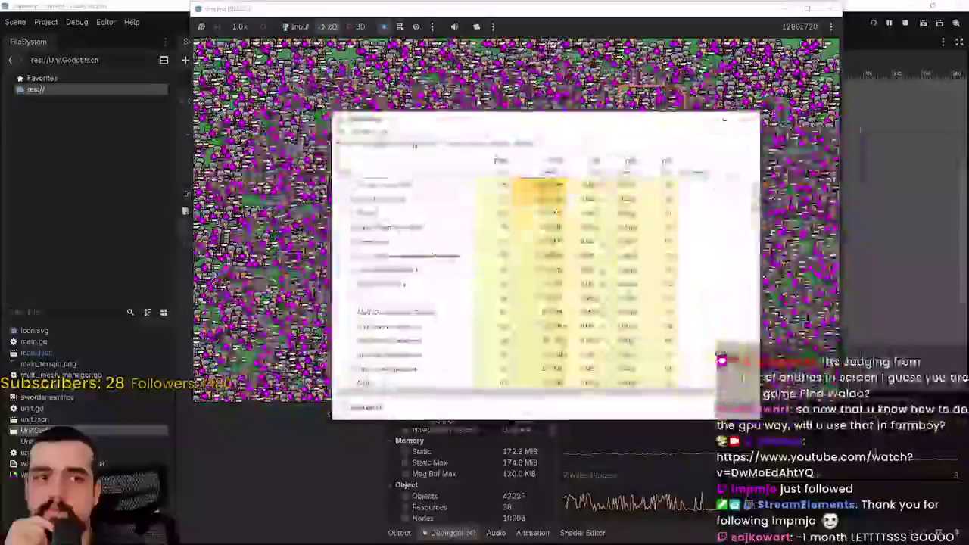
{"action": "left_click", "coordinate": [371, 187]}
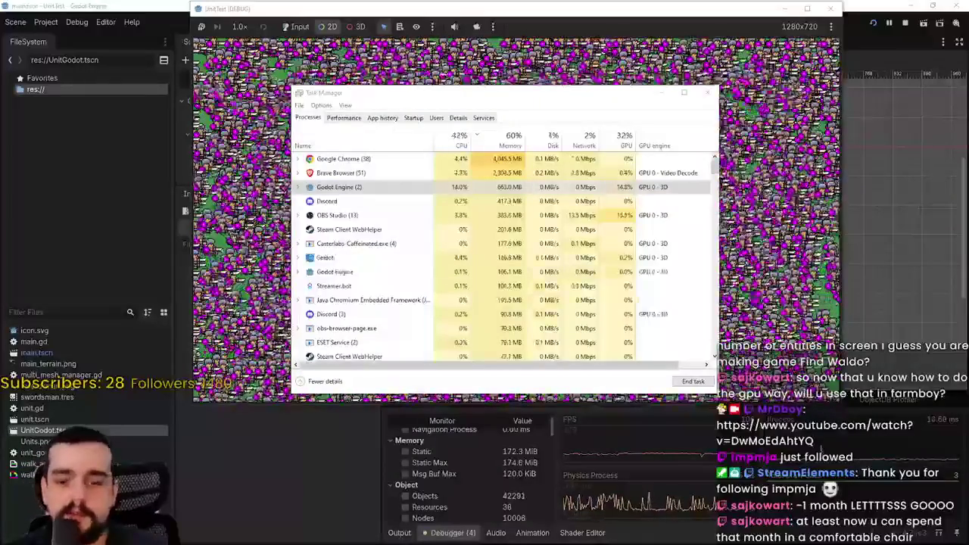
{"action": "key", "text": "super+shift+s"}
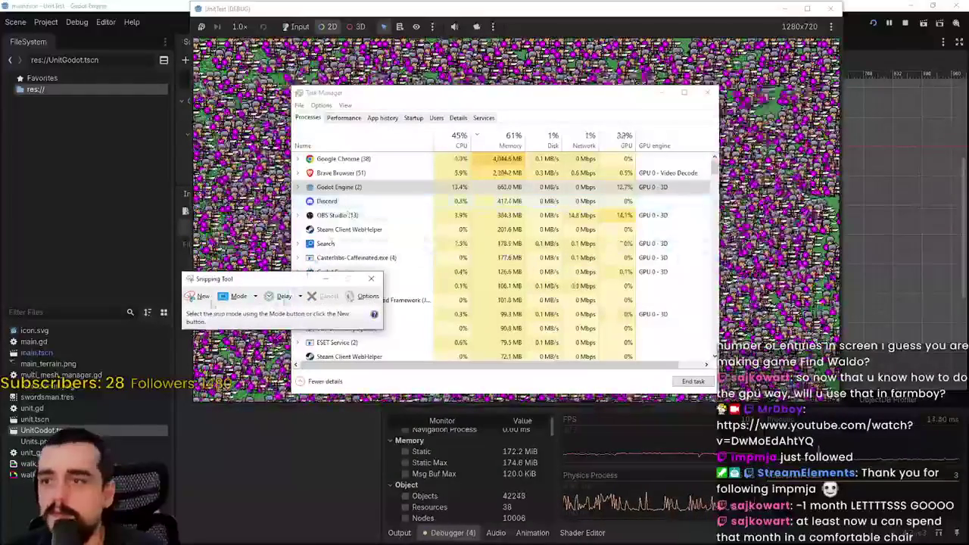
{"action": "left_click", "coordinate": [198, 296]}
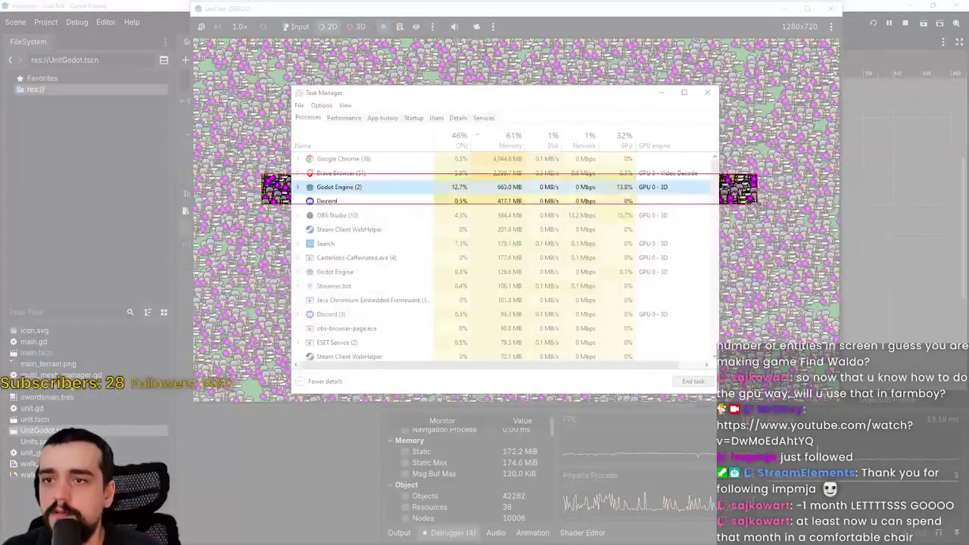
{"action": "left_click_drag", "start_coordinate": [724, 198], "coordinate": [723, 198]}
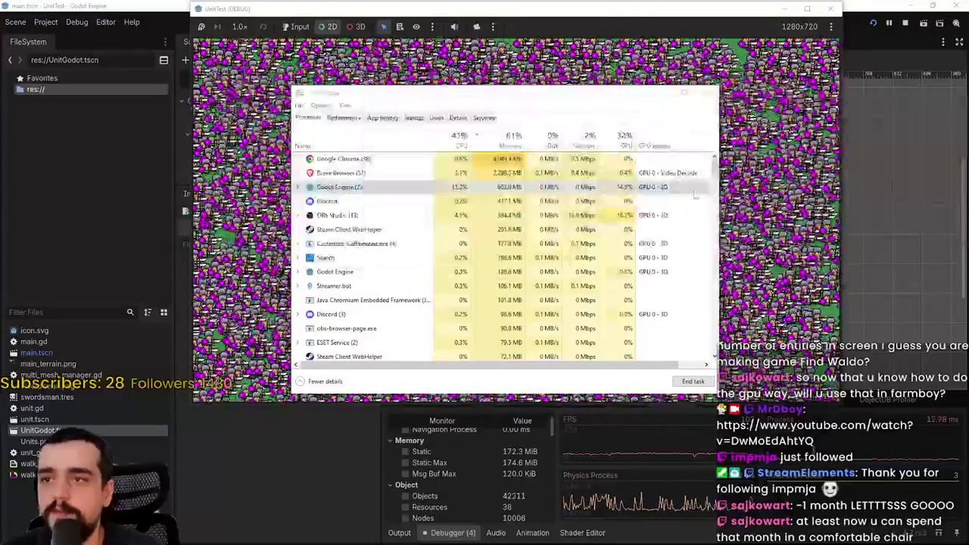
{"action": "key", "text": "F8"}
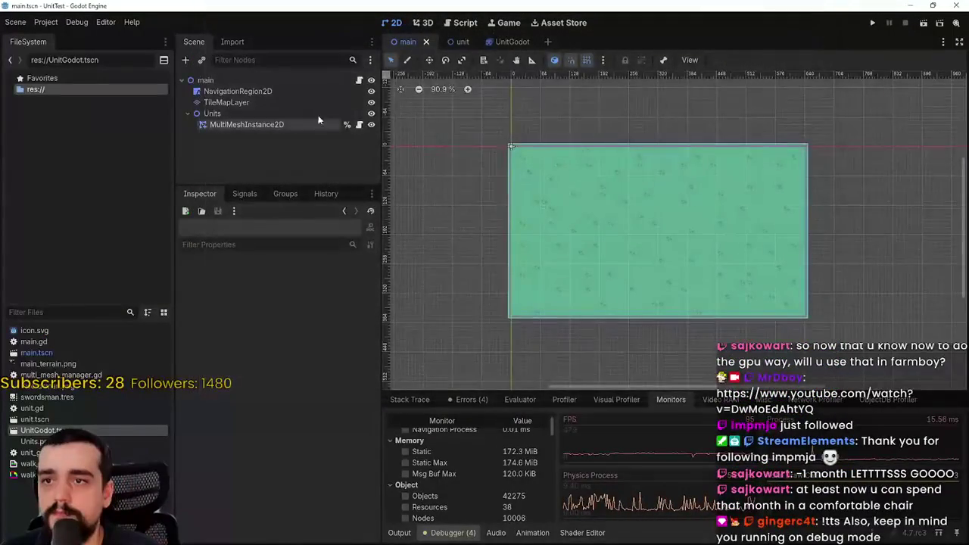
Step: Open the unit_godot.gd script from the UnitGodot scene
{"action": "left_click", "coordinate": [509, 41]}
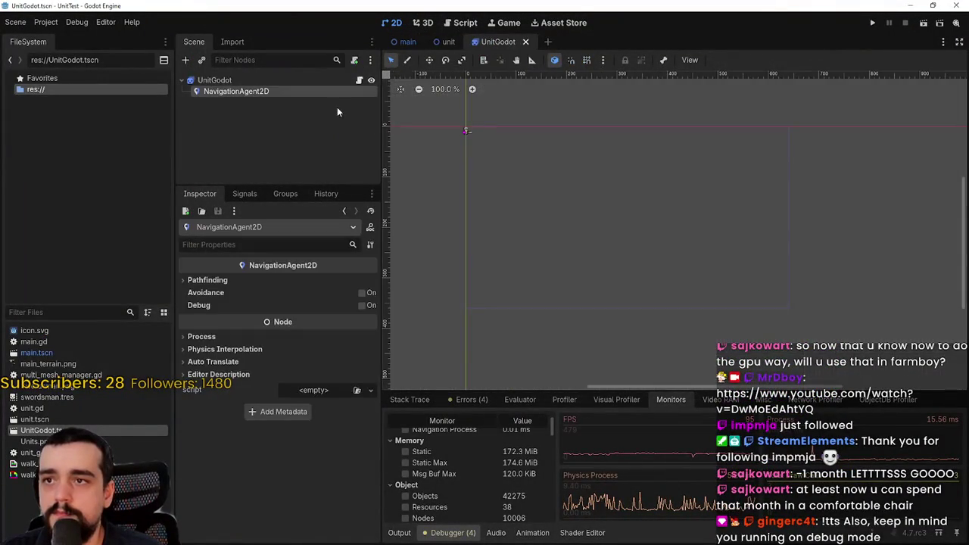
{"action": "left_click", "coordinate": [360, 81]}
{"action": "scroll", "coordinate": [633, 296], "scroll_direction": "down", "scroll_amount": 5}
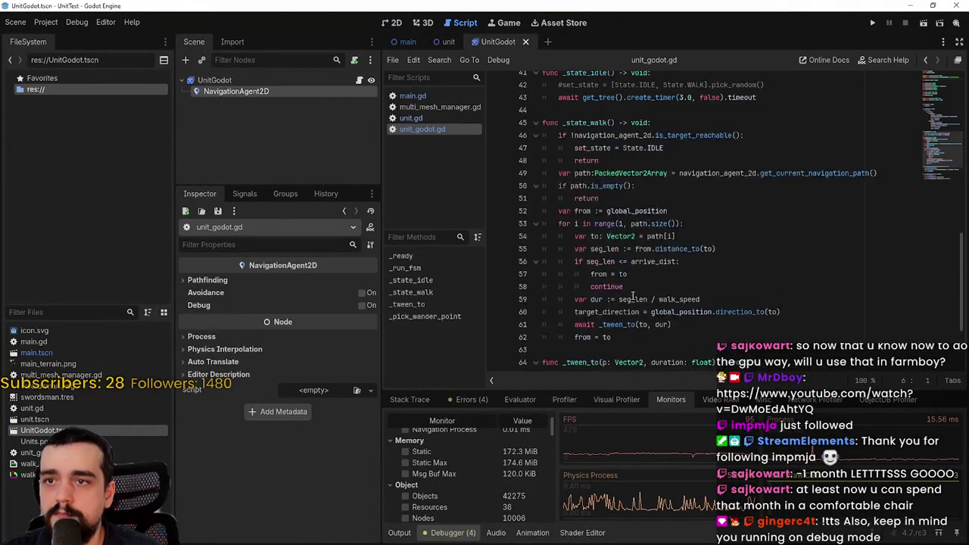
{"action": "scroll", "coordinate": [633, 297], "scroll_direction": "down", "scroll_amount": 7}
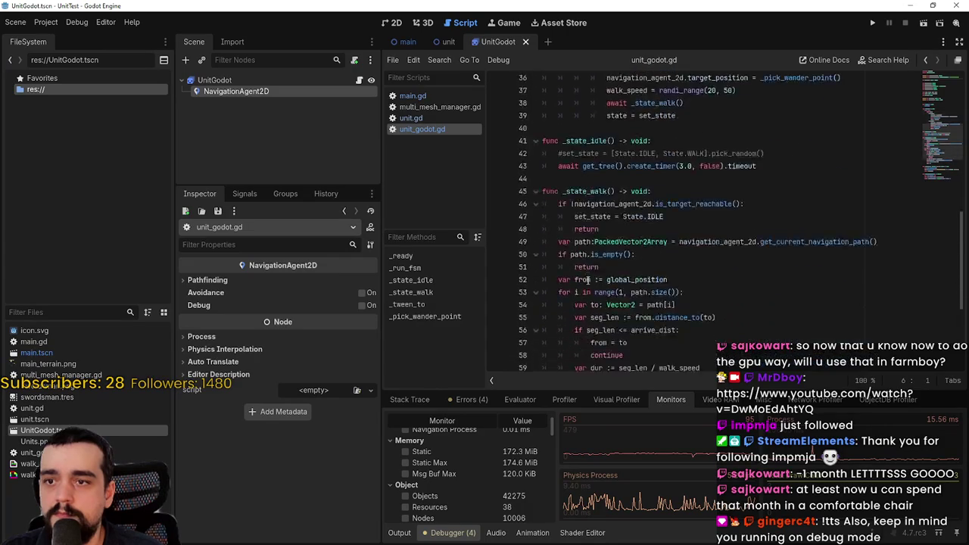
{"action": "scroll", "coordinate": [589, 277], "scroll_direction": "up", "scroll_amount": 14}
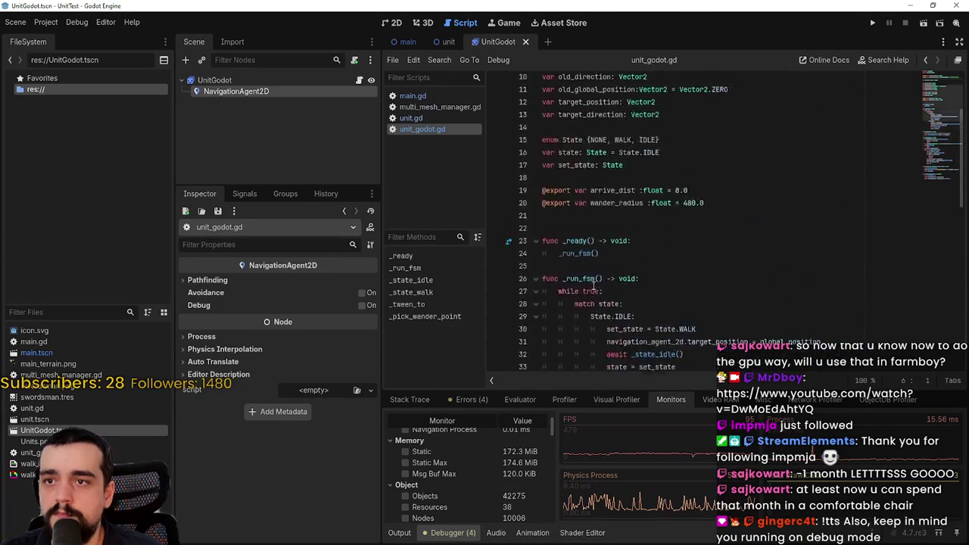
Step: Comment out _run_fsm() in _ready with Ctrl+K, add pass below it, and run
{"action": "left_click", "coordinate": [563, 295]}
{"action": "key", "text": "ctrl+k"}
{"action": "left_click", "coordinate": [665, 283]}
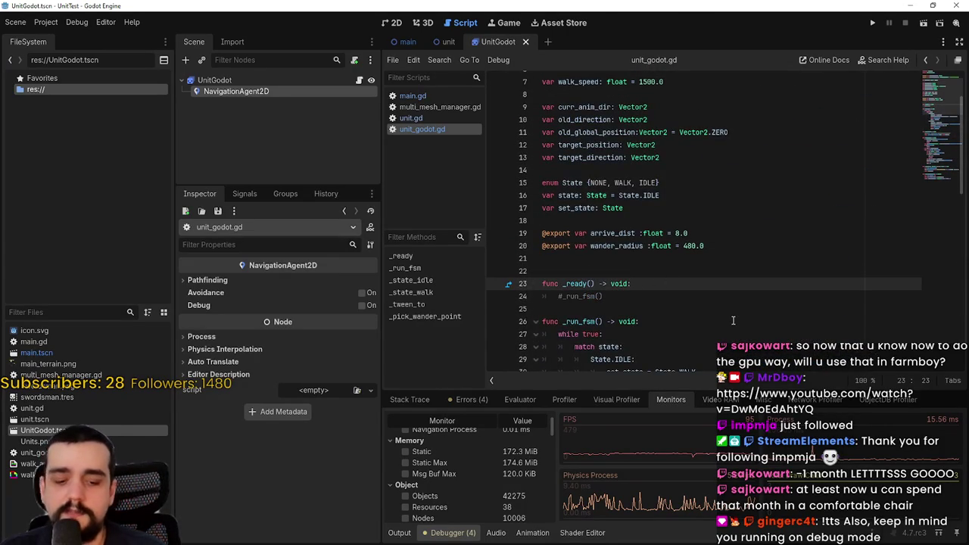
{"action": "key", "text": "Return"}
{"action": "type", "text": "pass"}
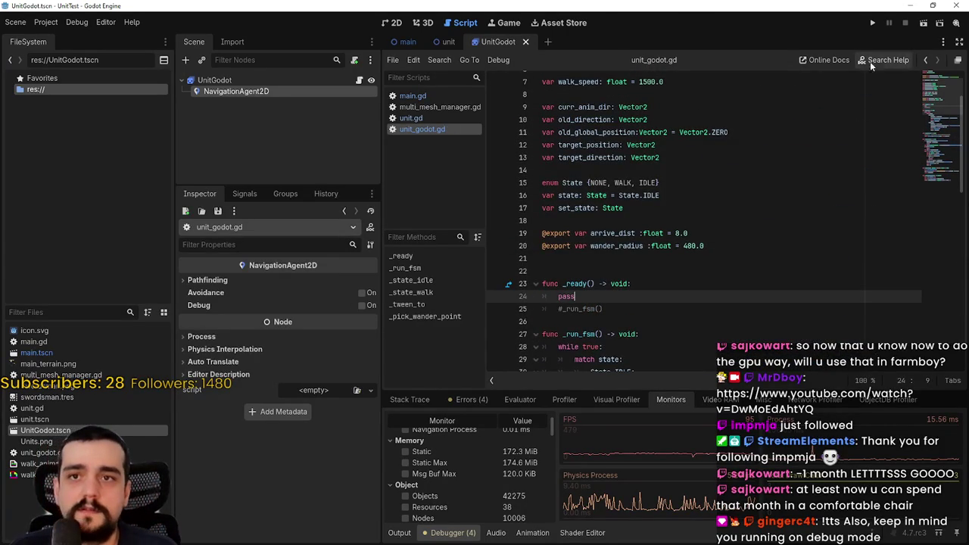
{"action": "left_click", "coordinate": [872, 24]}
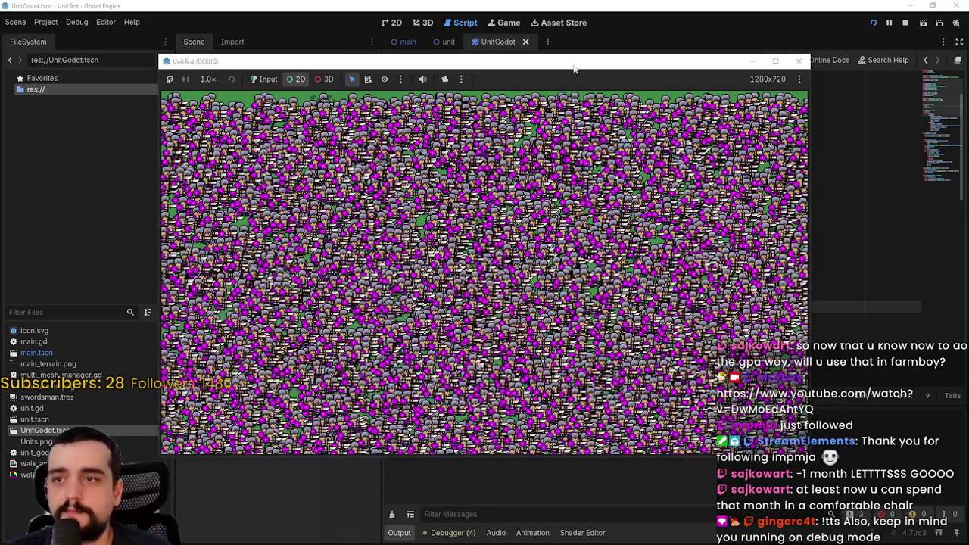
Step: Move the UnitTest window aside and read about 600 FPS in the debugger monitors
{"action": "left_click_drag", "start_coordinate": [574, 68], "coordinate": [467, 35]}
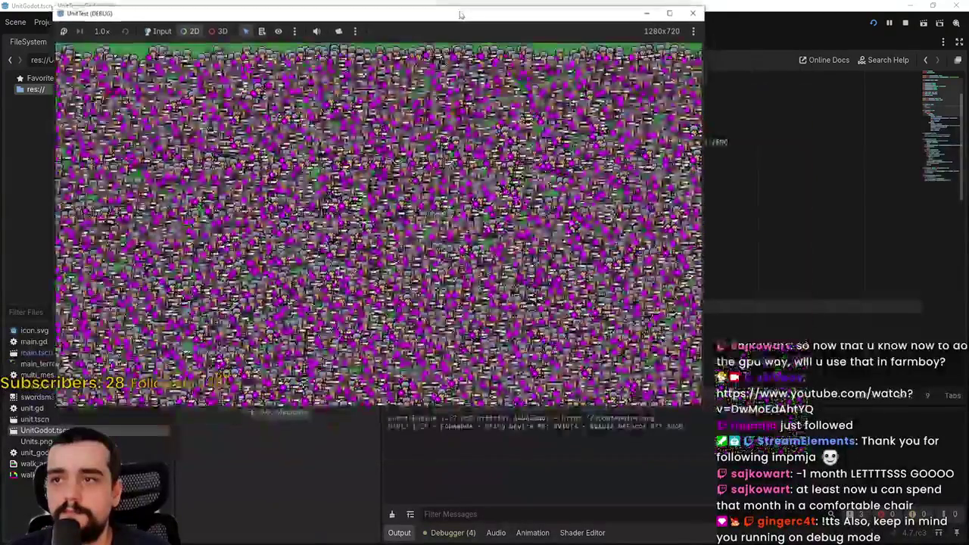
{"action": "left_click", "coordinate": [453, 533]}
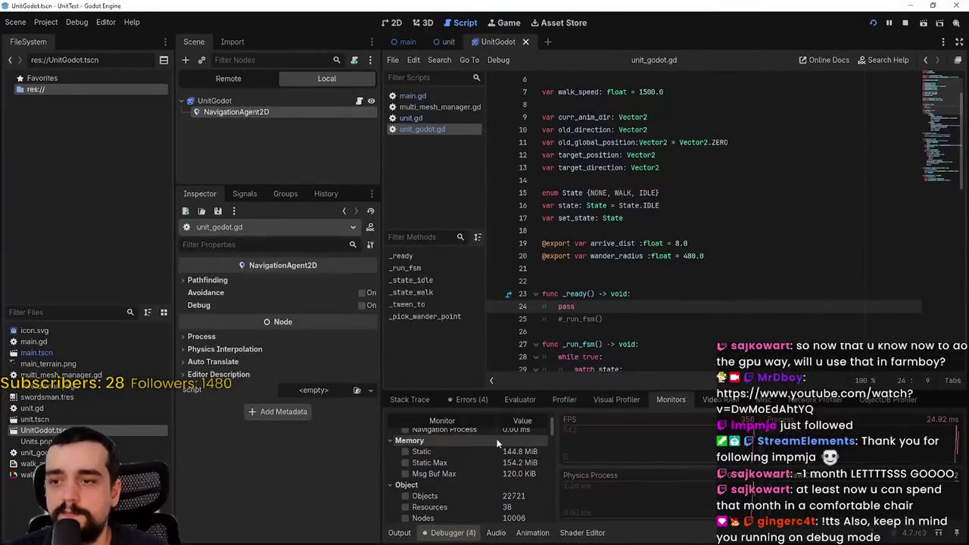
{"action": "scroll", "coordinate": [491, 435], "scroll_direction": "up", "scroll_amount": 2}
{"action": "key", "text": "alt+Tab"}
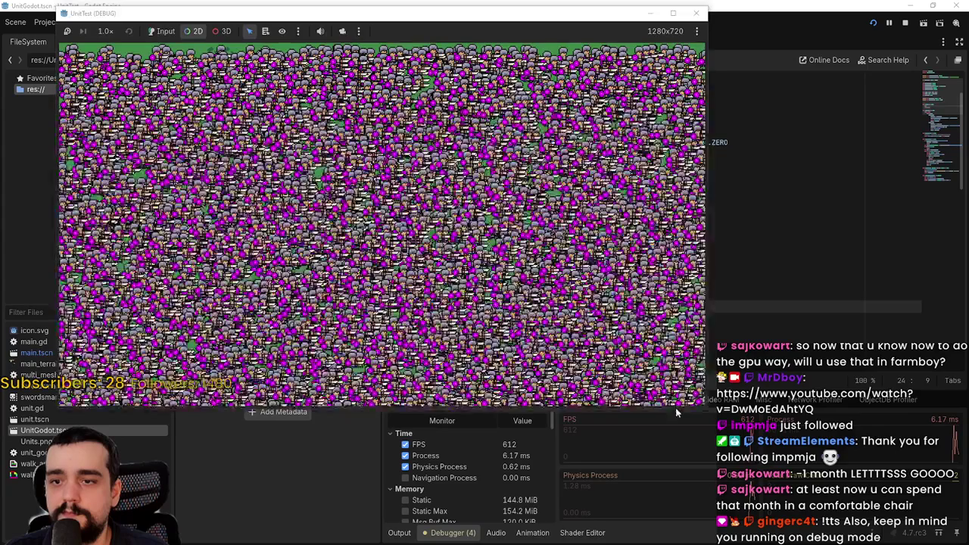
Step: Expand Godot Engine (2) in Task Manager to see 10% CPU and 56% GPU
{"action": "key", "text": "ctrl+shift+Escape"}
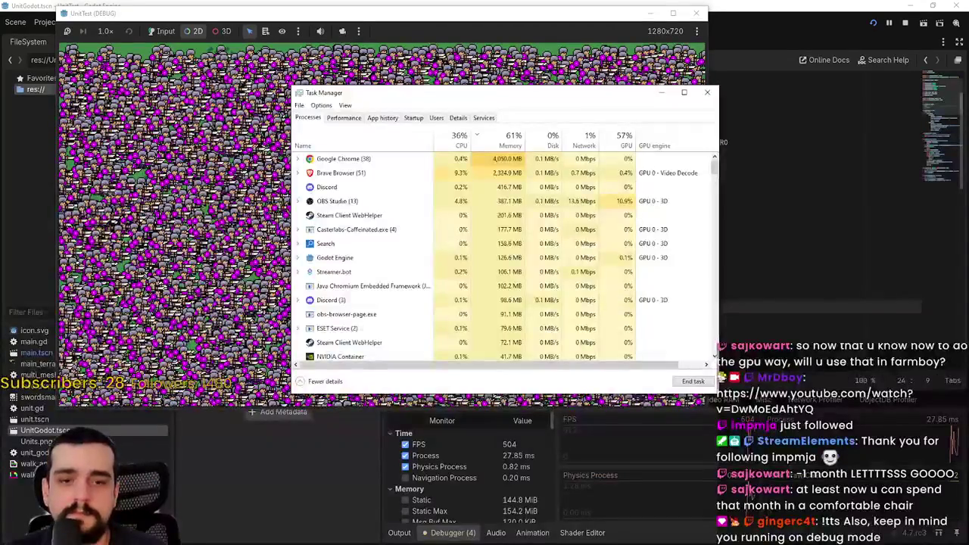
{"action": "left_click", "coordinate": [708, 92]}
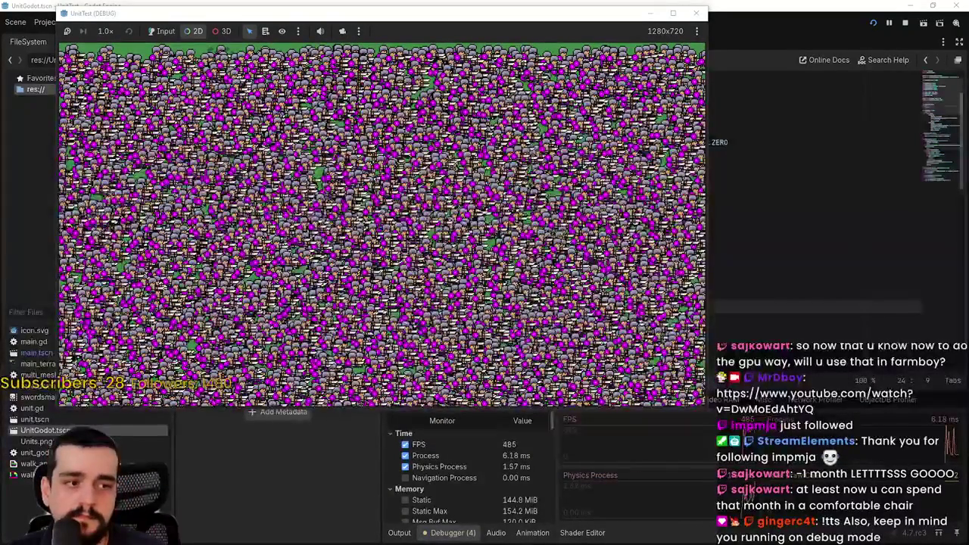
{"action": "key", "text": "ctrl+shift+Escape"}
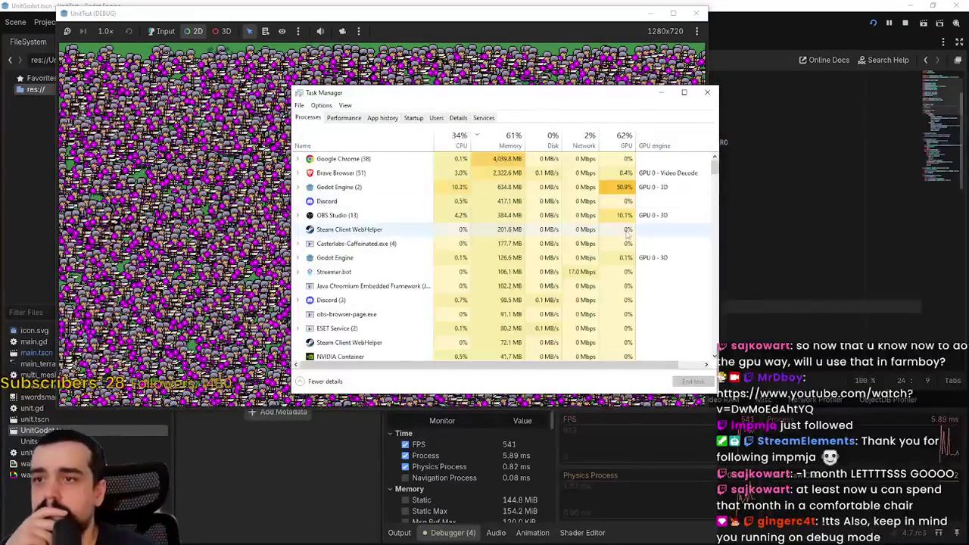
{"action": "left_click", "coordinate": [377, 187]}
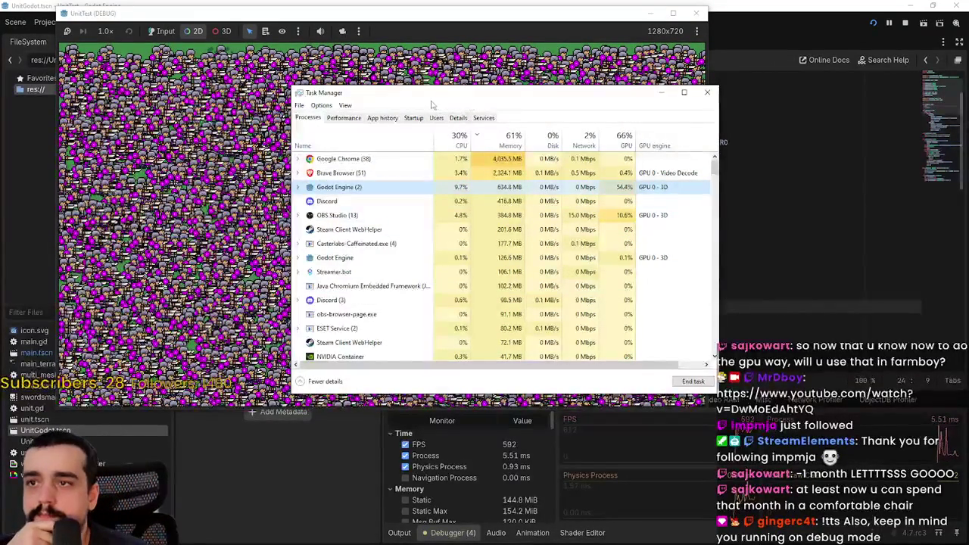
{"action": "left_click_drag", "start_coordinate": [606, 88], "coordinate": [609, 85]}
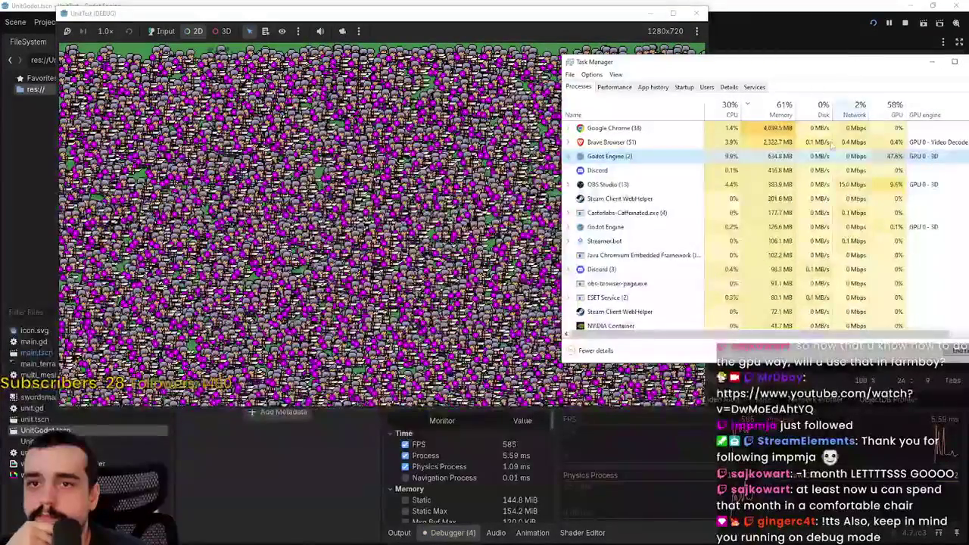
{"action": "left_click", "coordinate": [567, 156]}
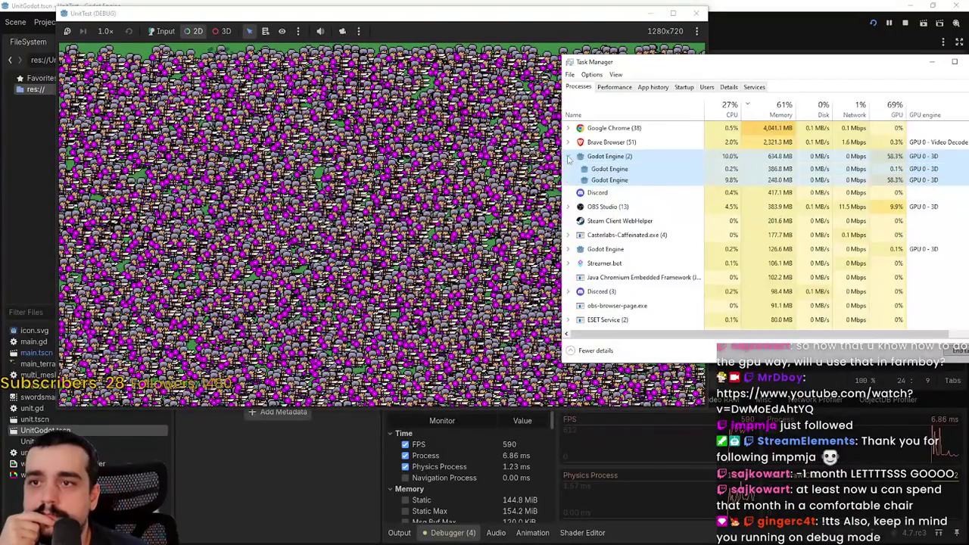
{"action": "left_click", "coordinate": [643, 181]}
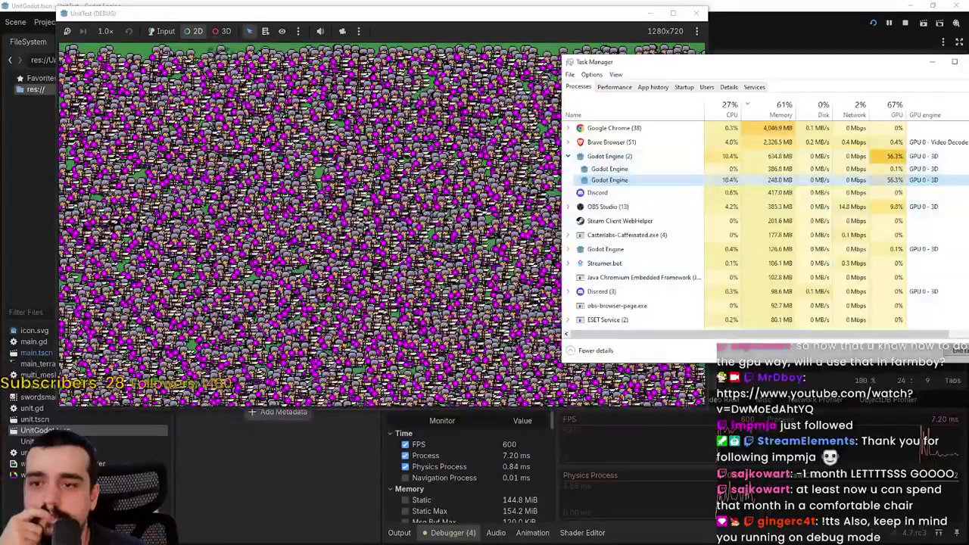
{"action": "left_click", "coordinate": [728, 482]}
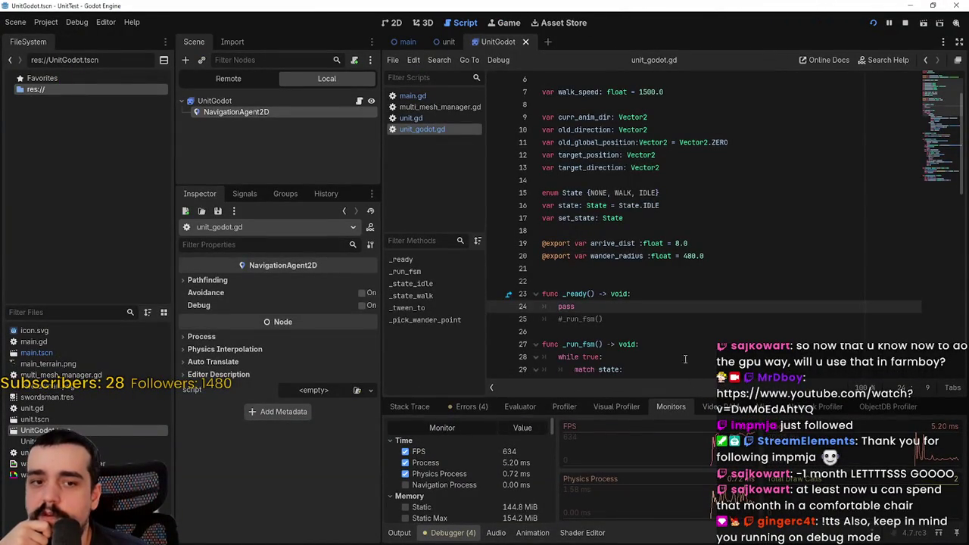
Step: Stop the project, set UnitGodot to autoplay the walk animation on load, and rerun
{"action": "left_click", "coordinate": [668, 318]}
{"action": "left_click", "coordinate": [661, 331]}
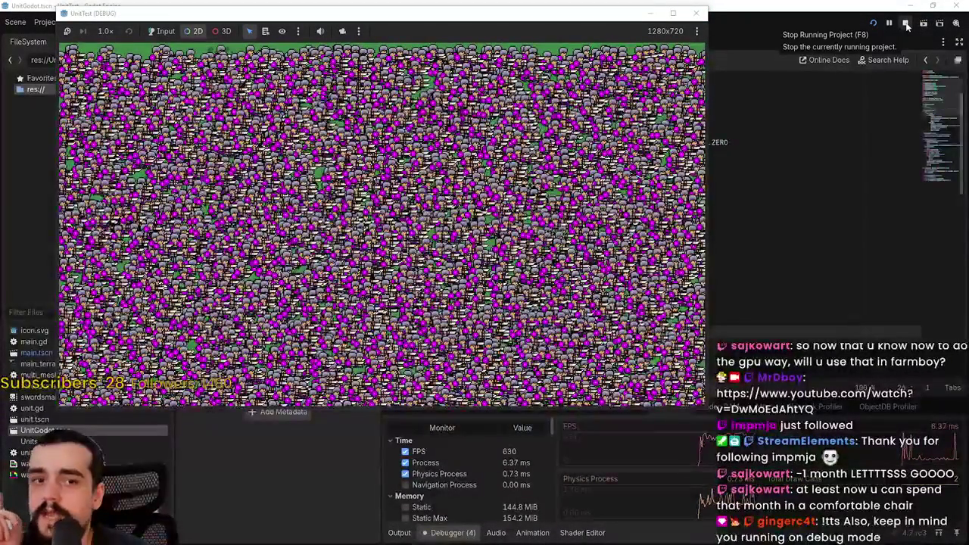
{"action": "left_click", "coordinate": [906, 24]}
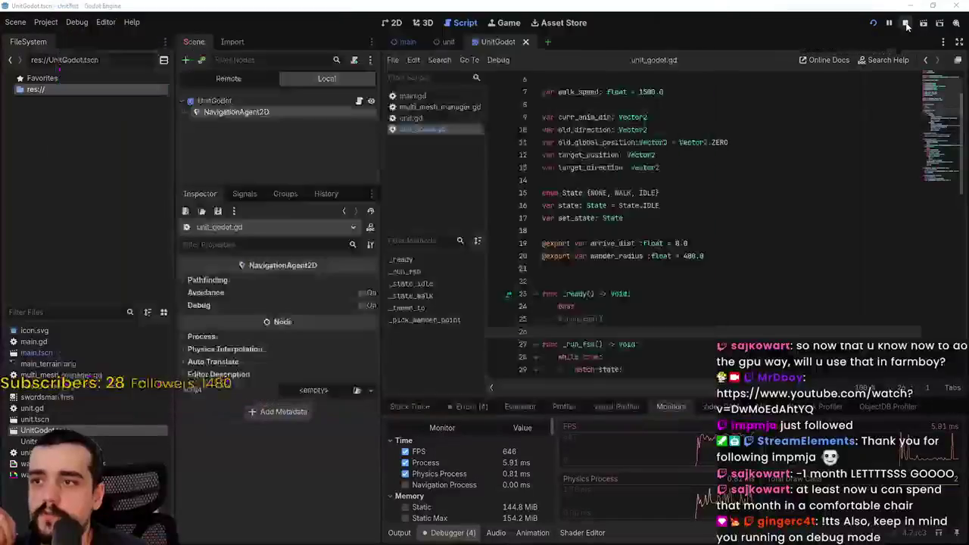
{"action": "key", "text": "Up"}
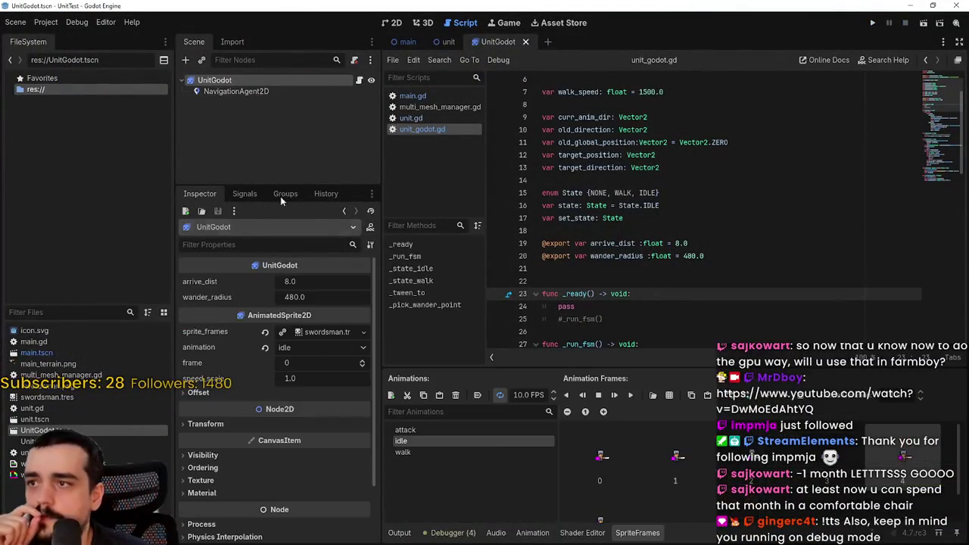
{"action": "left_click", "coordinate": [422, 453]}
{"action": "left_click", "coordinate": [477, 395]}
{"action": "left_click", "coordinate": [878, 23]}
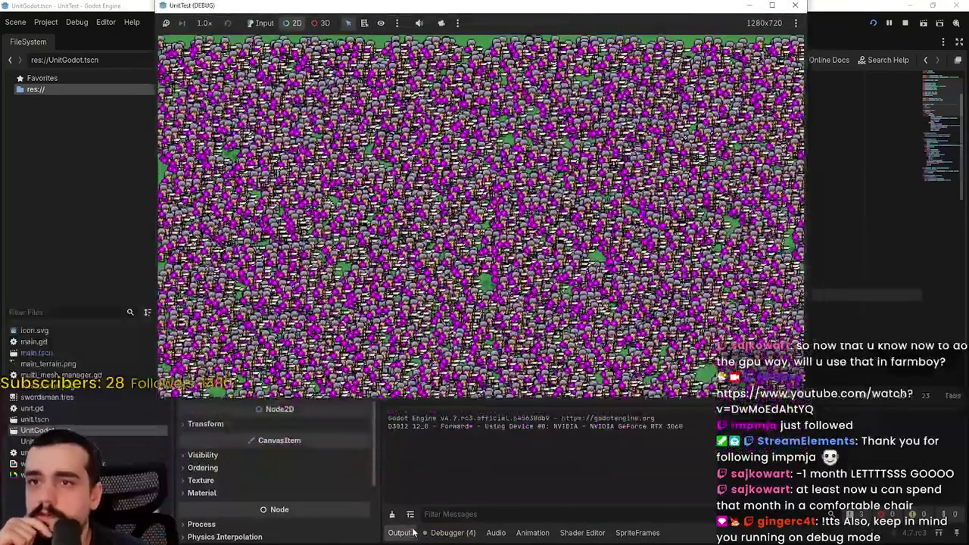
Step: Compare the 253 FPS monitors with Godot Engine (2)'s 11.0% CPU, 22.4% GPU in Task Manager
{"action": "left_click", "coordinate": [450, 532]}
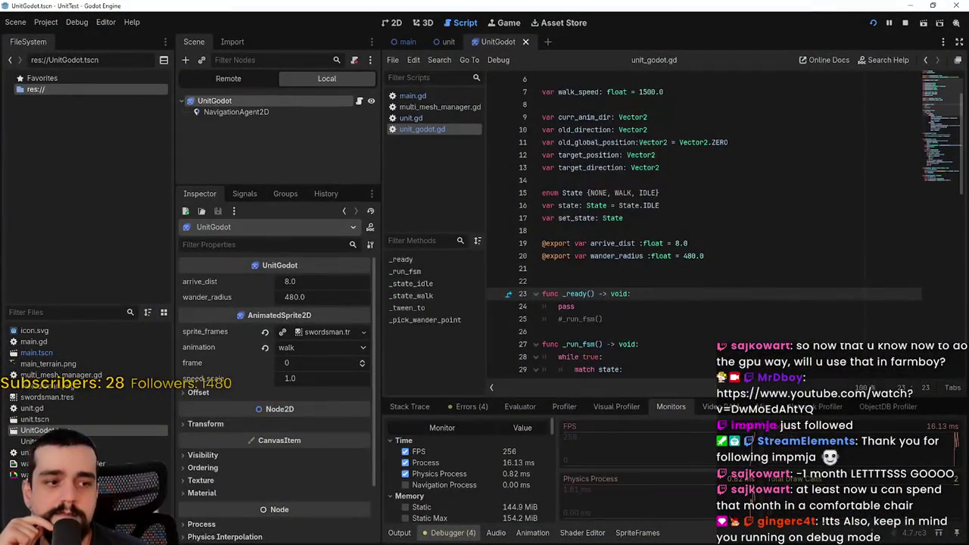
{"action": "key", "text": "ctrl+shift+Escape"}
{"action": "left_click_drag", "start_coordinate": [918, 60], "coordinate": [839, 60]}
{"action": "left_click", "coordinate": [901, 51]}
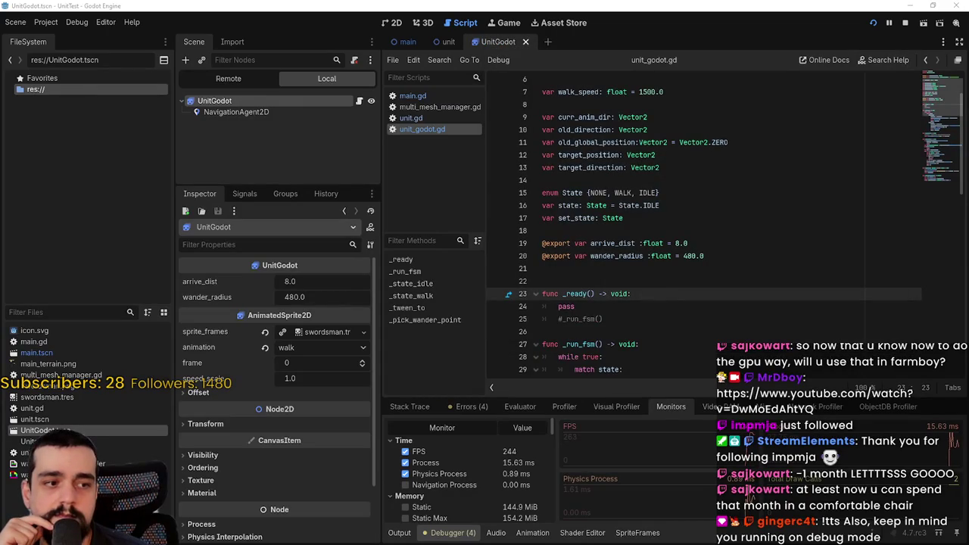
{"action": "key", "text": "ctrl+shift+Escape"}
{"action": "mouse_move", "coordinate": [666, 57]}
{"action": "left_mouse_down"}
{"action": "mouse_move", "coordinate": [750, 57]}
{"action": "mouse_move", "coordinate": [668, 31]}
{"action": "left_mouse_up"}
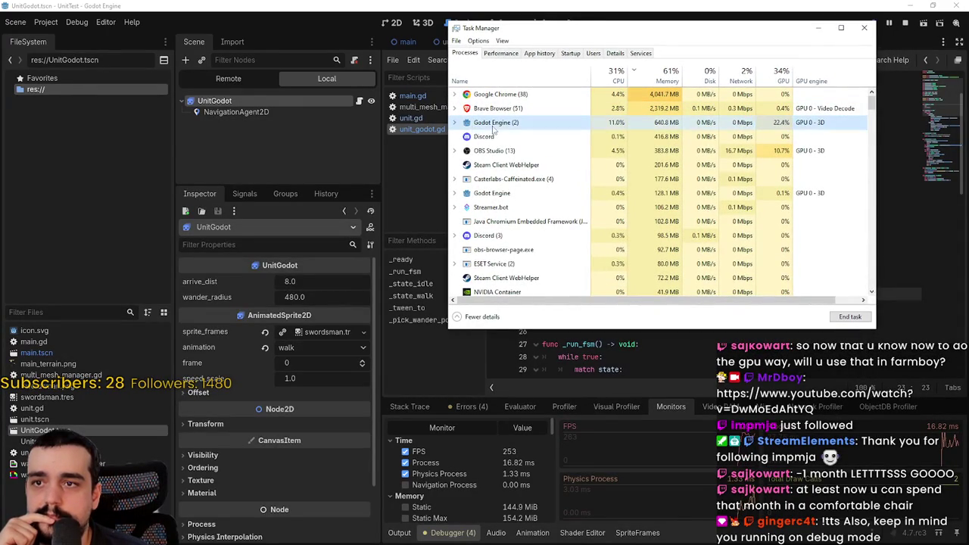
Step: Snip the Godot Engine row (12.7% CPU, 13.8% GPU), arrange windows beside 251 FPS, then stop the game
{"action": "mouse_move", "coordinate": [869, 116]}
{"action": "left_mouse_down"}
{"action": "mouse_move", "coordinate": [455, 130]}
{"action": "mouse_move", "coordinate": [531, 184]}
{"action": "mouse_move", "coordinate": [559, 156]}
{"action": "left_mouse_up"}
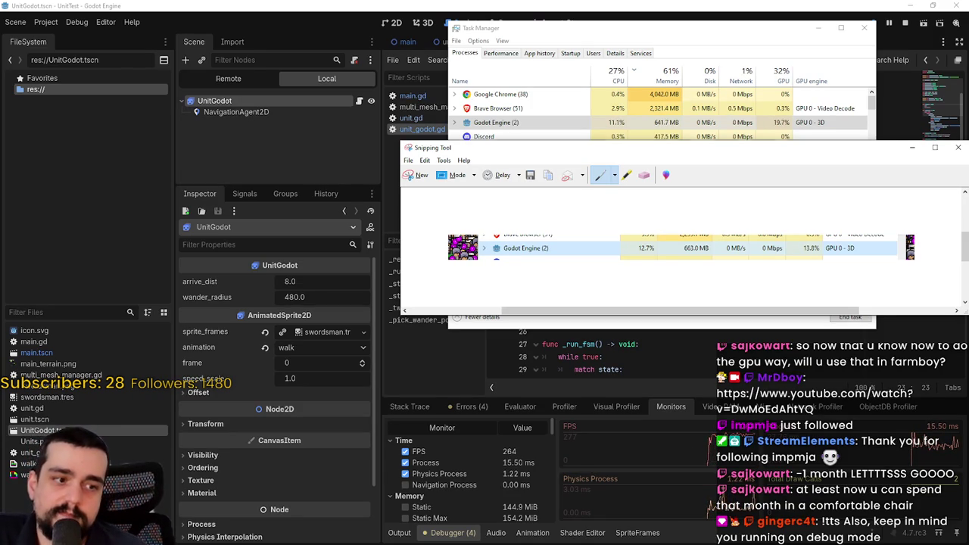
{"action": "key", "text": "alt+Tab"}
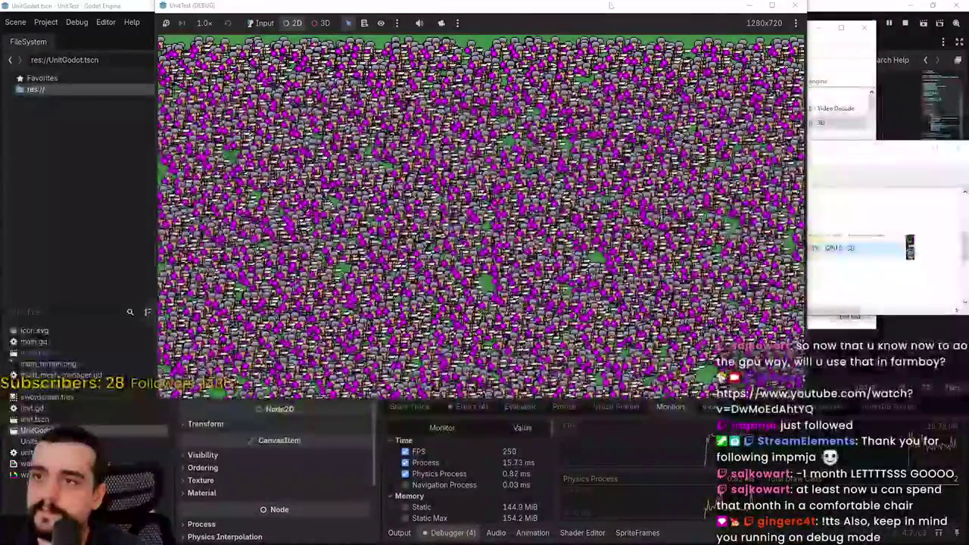
{"action": "left_click_drag", "start_coordinate": [419, 4], "coordinate": [247, 0]}
{"action": "left_click_drag", "start_coordinate": [746, 155], "coordinate": [799, 190]}
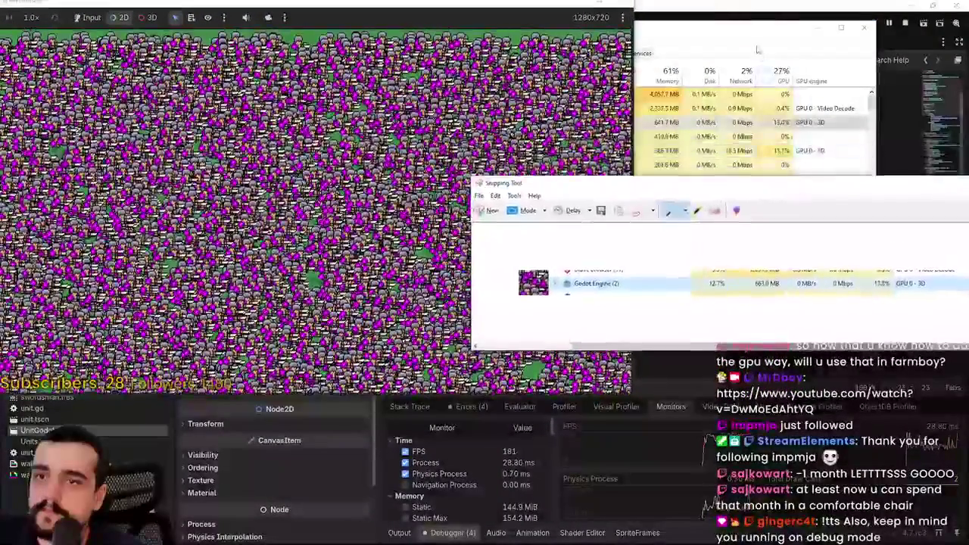
{"action": "left_click_drag", "start_coordinate": [758, 28], "coordinate": [656, 21]}
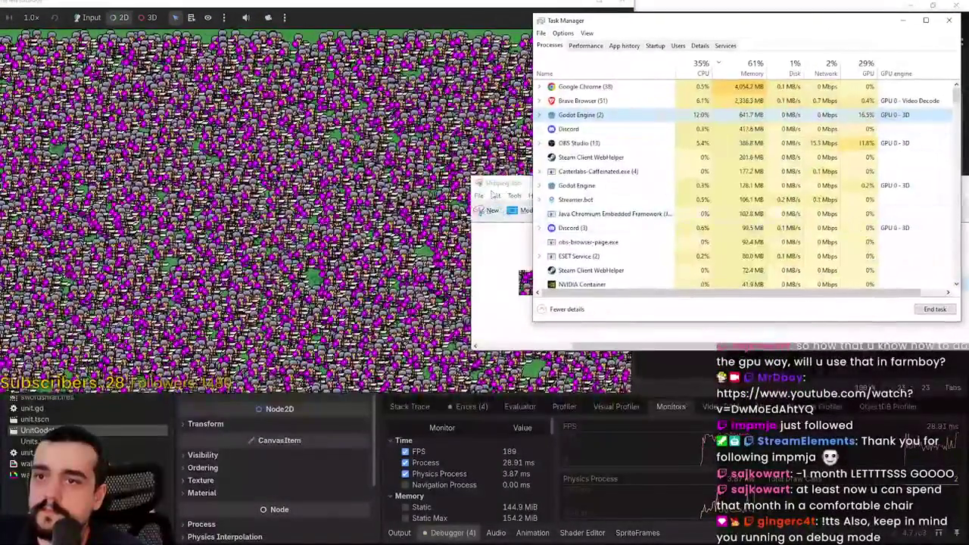
{"action": "left_click_drag", "start_coordinate": [494, 184], "coordinate": [511, 131]}
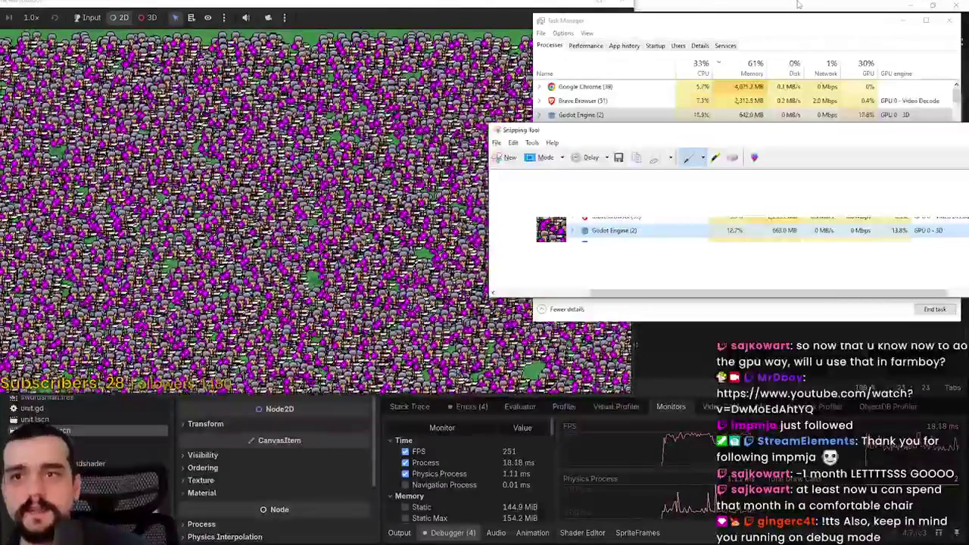
{"action": "key", "text": "F8"}
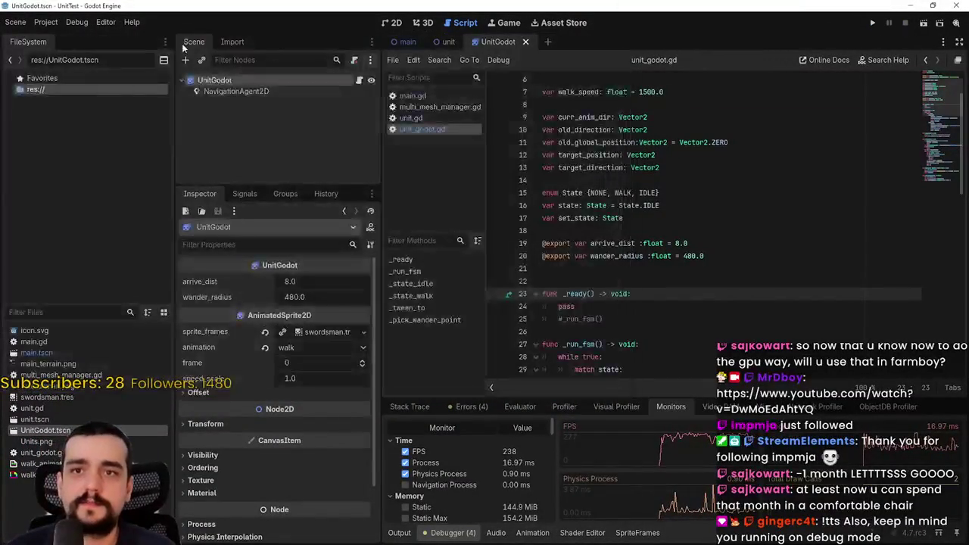
Step: Set the thread model to Separate in Project Settings
{"action": "left_click", "coordinate": [45, 22]}
{"action": "left_click", "coordinate": [57, 35]}
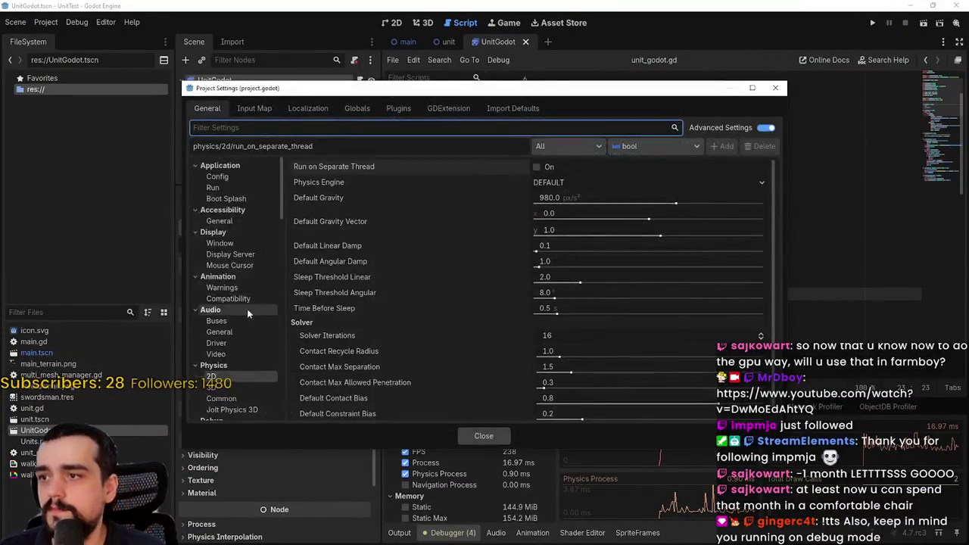
{"action": "scroll", "coordinate": [251, 303], "scroll_direction": "down", "scroll_amount": 3}
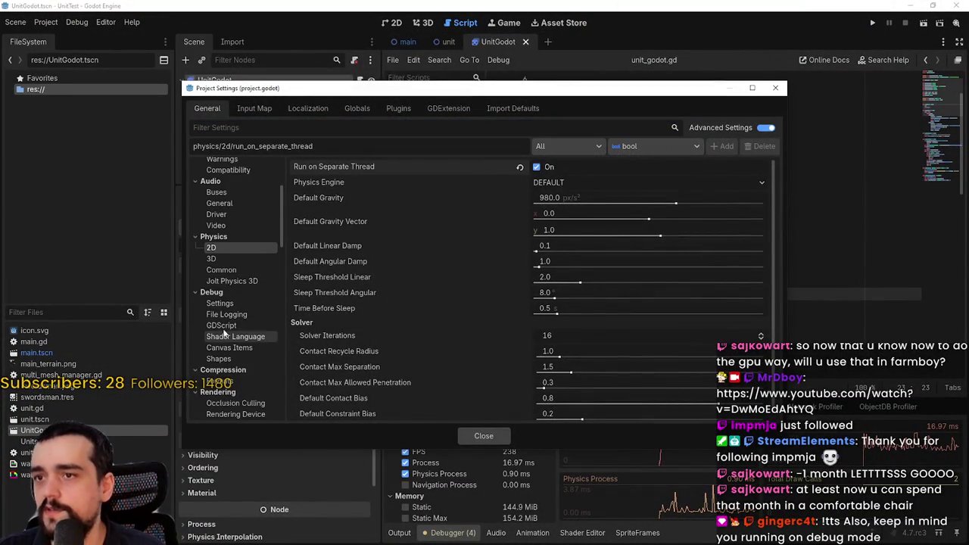
{"action": "scroll", "coordinate": [227, 337], "scroll_direction": "down", "scroll_amount": 3}
{"action": "left_click", "coordinate": [232, 318]}
{"action": "scroll", "coordinate": [232, 296], "scroll_direction": "down", "scroll_amount": 3}
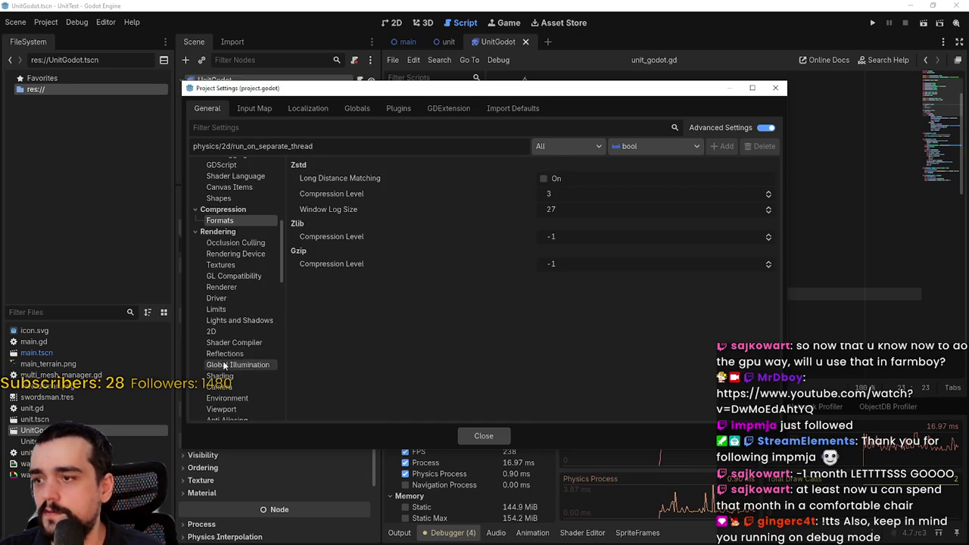
{"action": "left_click", "coordinate": [235, 298]}
{"action": "left_click", "coordinate": [560, 179]}
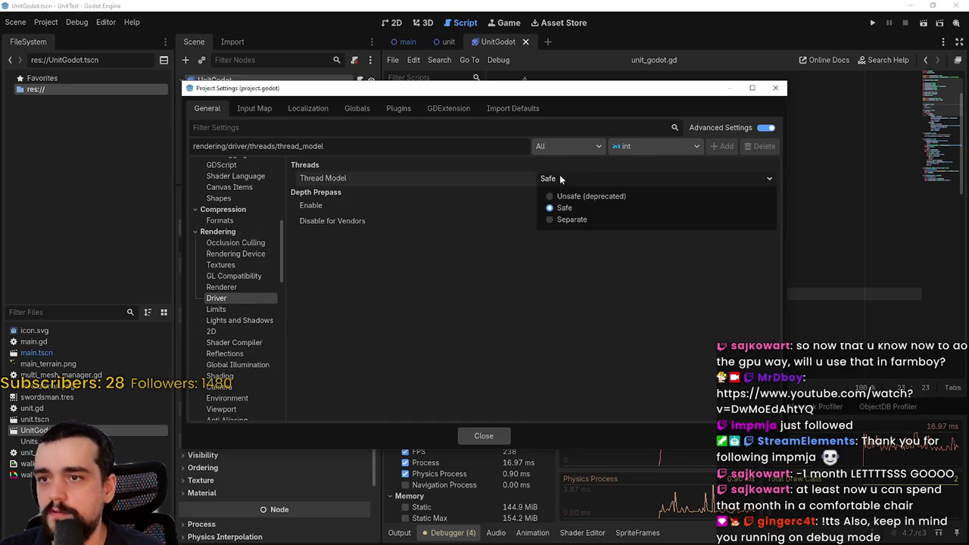
{"action": "left_click", "coordinate": [603, 219]}
Step: Close Project Settings, run the project, and bring up Task Manager
{"action": "left_click", "coordinate": [489, 435]}
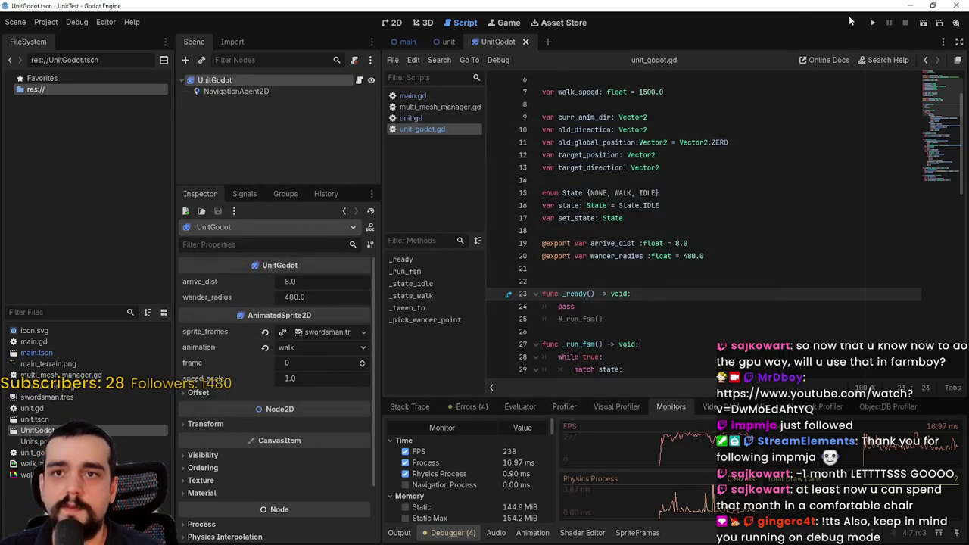
{"action": "left_click", "coordinate": [871, 25]}
{"action": "key", "text": "ctrl+shift+Escape"}
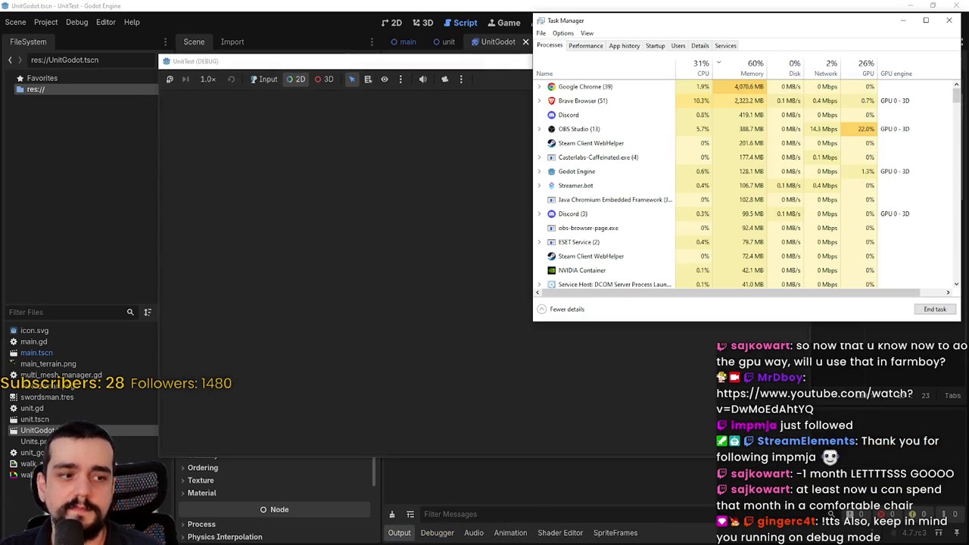
Step: Arrange Debugger Monitors, game and Task Manager to compare about 480 FPS with 20% CPU, 45% GPU
{"action": "left_click", "coordinate": [949, 20]}
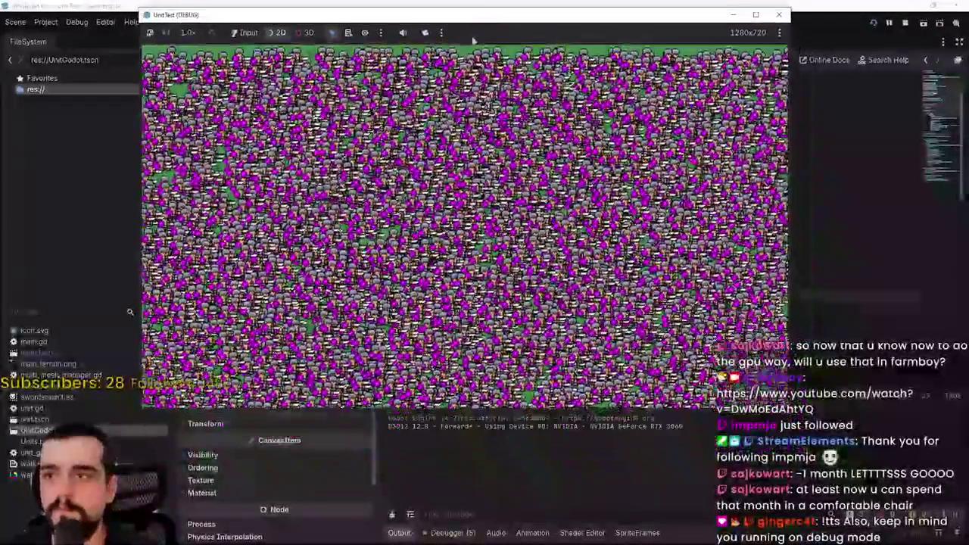
{"action": "left_click", "coordinate": [543, 413]}
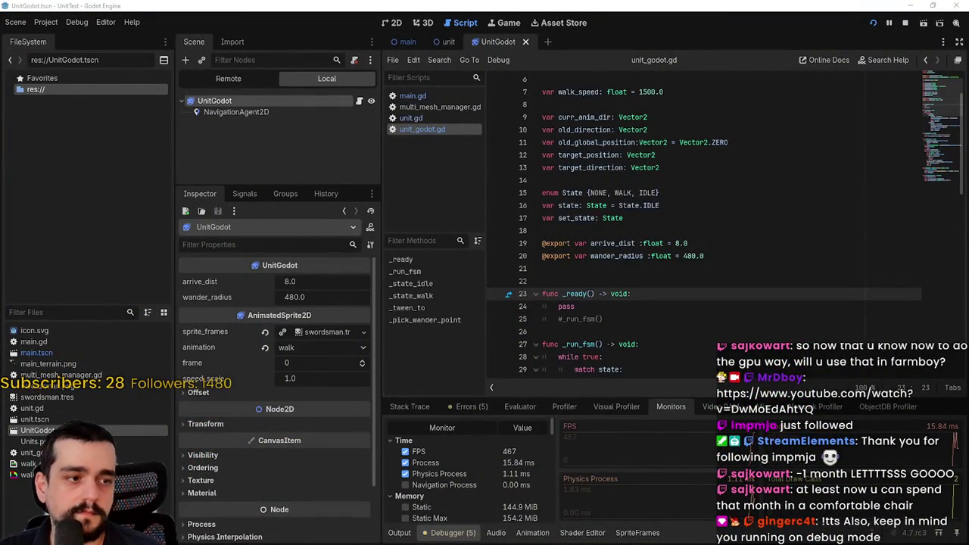
{"action": "key", "text": "ctrl+shift+Escape"}
{"action": "mouse_move", "coordinate": [701, 27]}
{"action": "left_mouse_down"}
{"action": "mouse_move", "coordinate": [627, 76]}
{"action": "mouse_move", "coordinate": [701, 77]}
{"action": "left_mouse_up"}
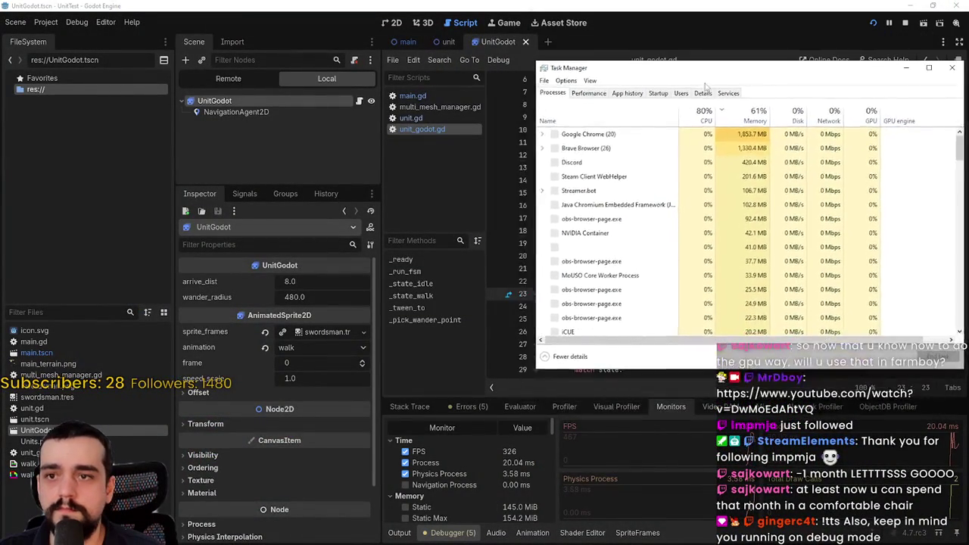
{"action": "key", "text": "alt+Tab"}
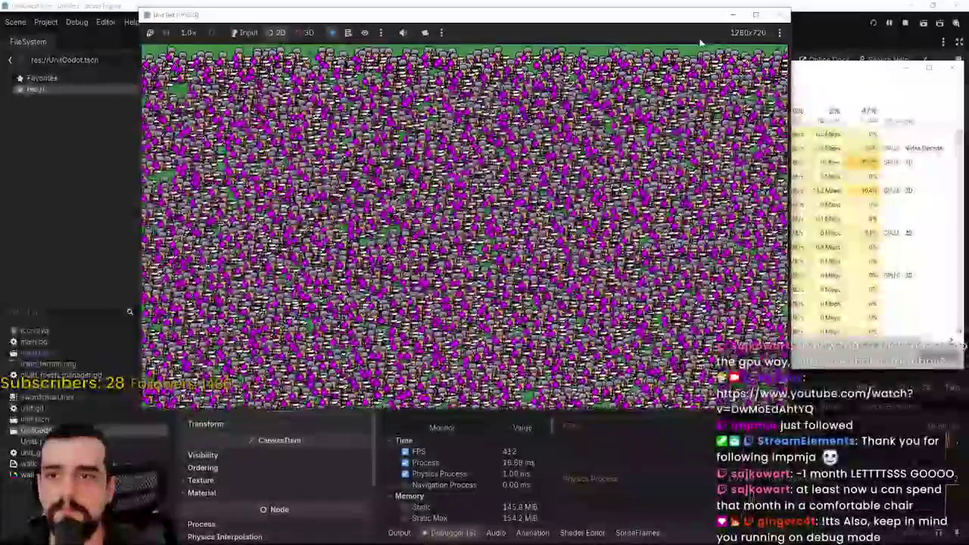
{"action": "left_click_drag", "start_coordinate": [676, 15], "coordinate": [526, 13]}
{"action": "mouse_move", "coordinate": [738, 73]}
{"action": "left_mouse_down"}
{"action": "mouse_move", "coordinate": [764, 104]}
{"action": "mouse_move", "coordinate": [818, 78]}
{"action": "left_mouse_up"}
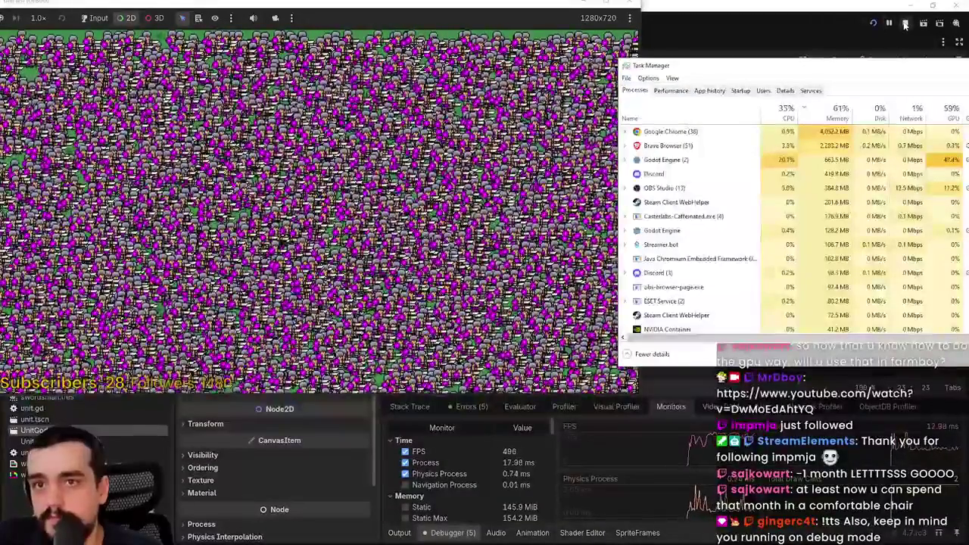
Step: Stop the game and open Project Settings at Physics > Common
{"action": "left_click", "coordinate": [905, 24]}
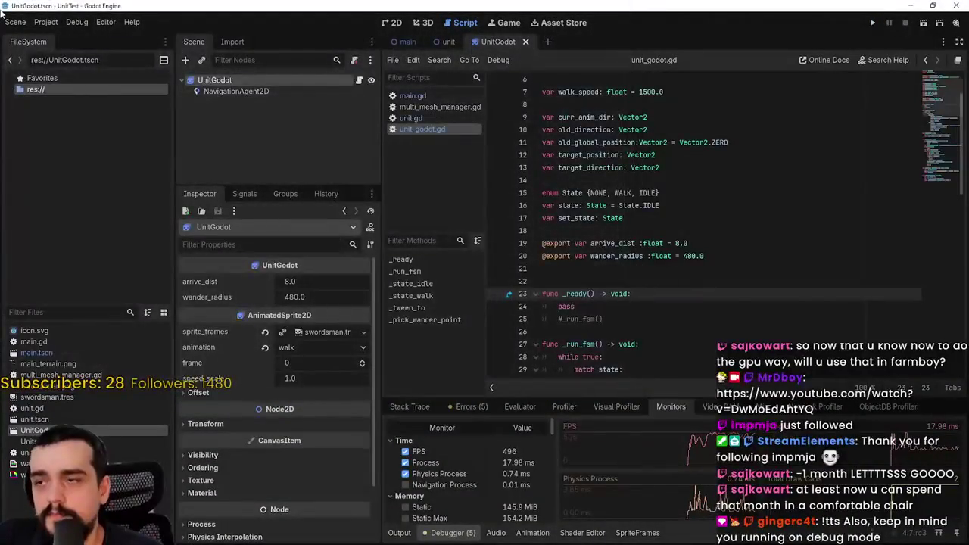
{"action": "left_click", "coordinate": [45, 22]}
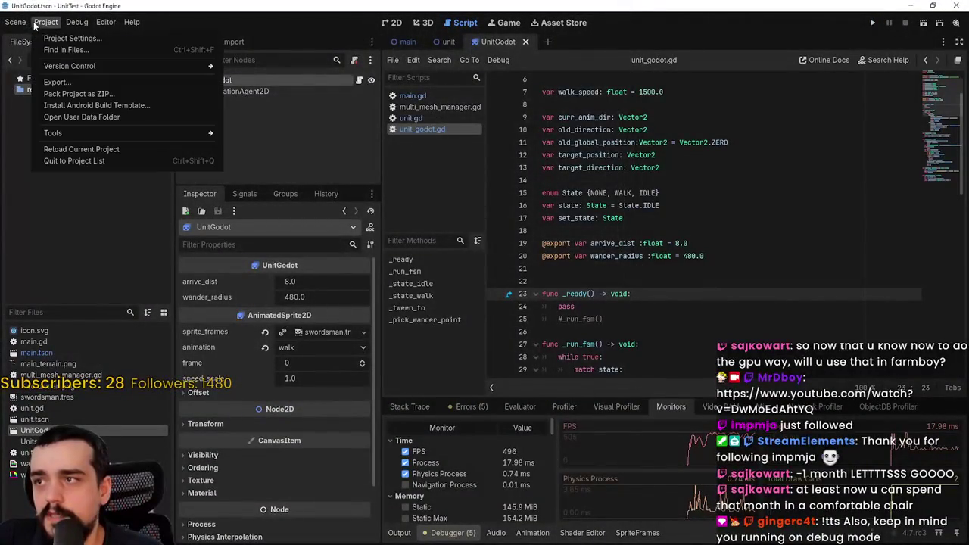
{"action": "left_click", "coordinate": [72, 37]}
{"action": "scroll", "coordinate": [216, 349], "scroll_direction": "down", "scroll_amount": 10}
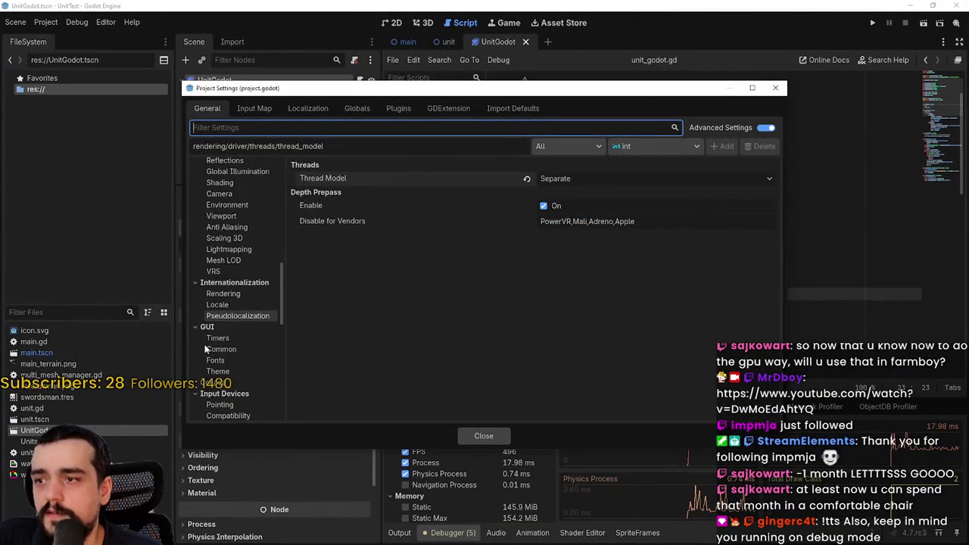
{"action": "scroll", "coordinate": [231, 347], "scroll_direction": "up", "scroll_amount": 10}
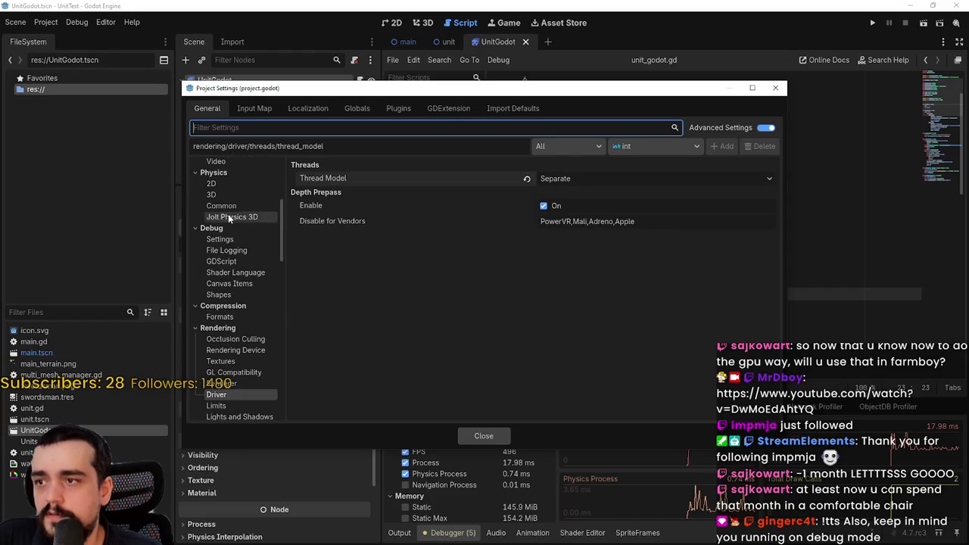
{"action": "left_click", "coordinate": [229, 206]}
Step: Set 30 physics ticks per second, 4 max steps per frame, enable Physics Interpolation, and run
{"action": "left_click", "coordinate": [598, 166]}
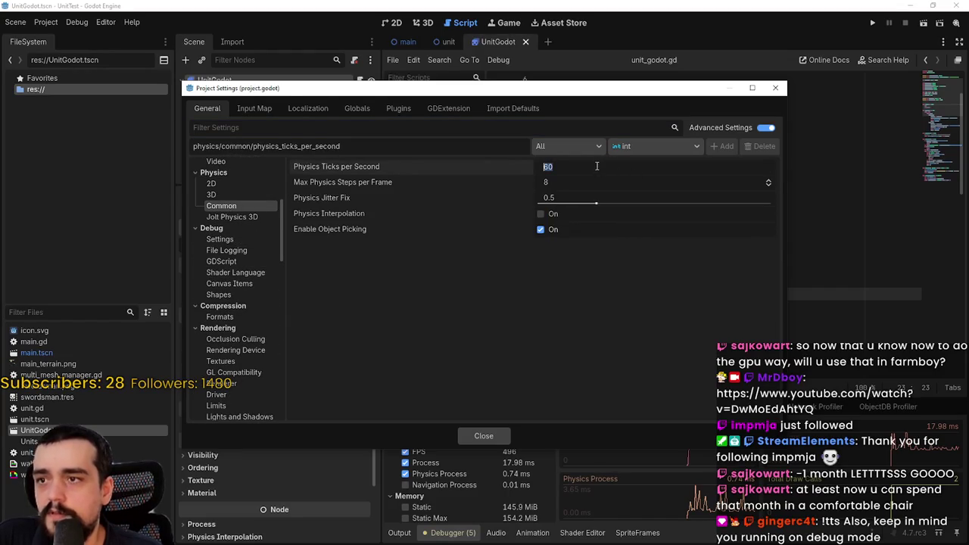
{"action": "type", "text": "30"}
{"action": "key", "text": "Return"}
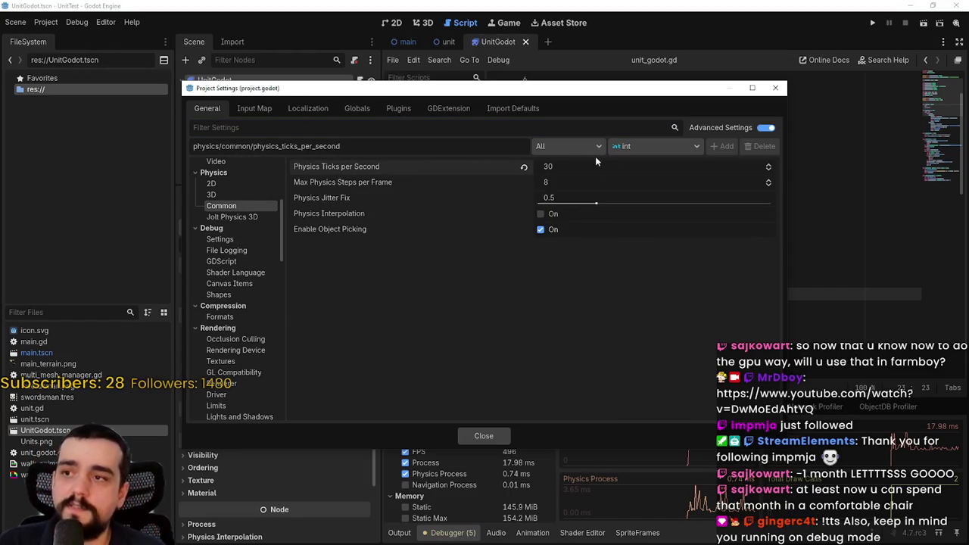
{"action": "left_click", "coordinate": [576, 182]}
{"action": "type", "text": "4"}
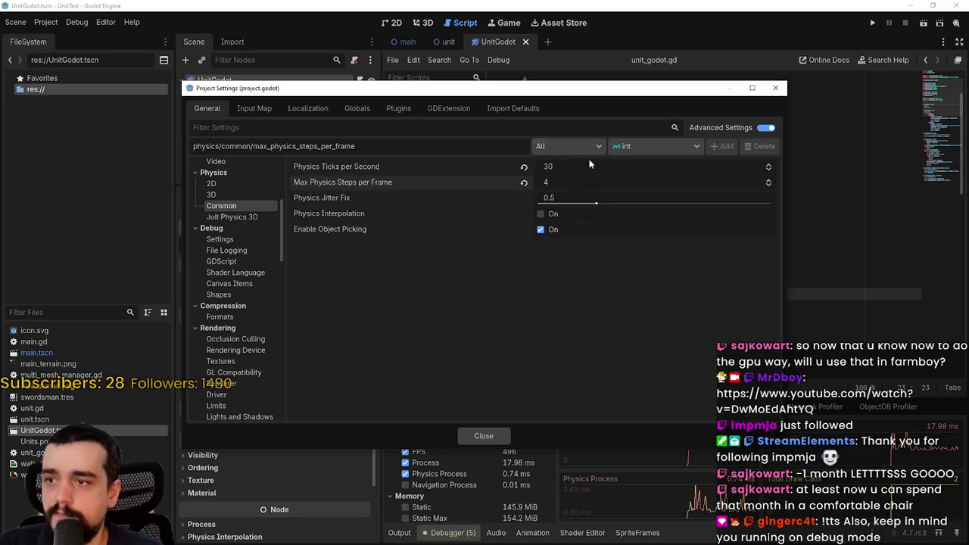
{"action": "left_click", "coordinate": [541, 214]}
{"action": "left_click", "coordinate": [493, 437]}
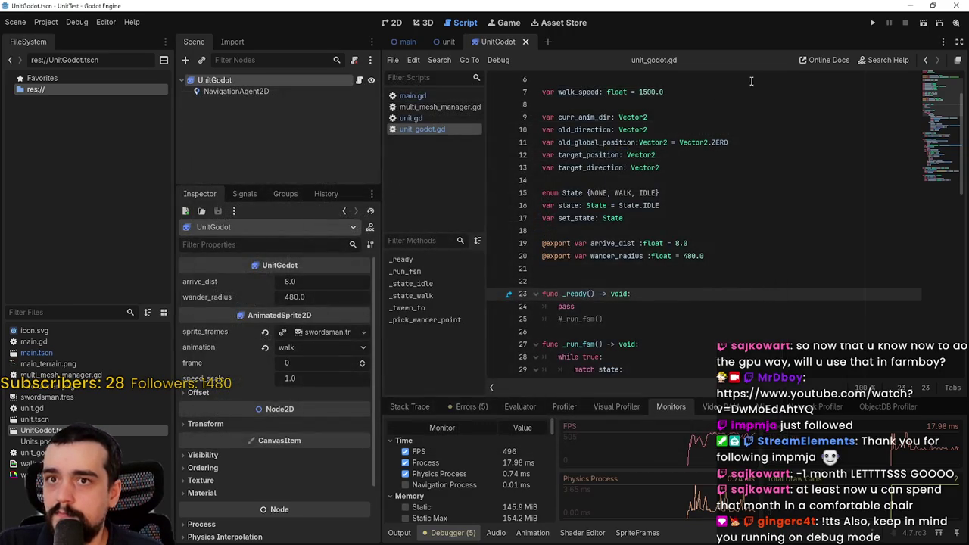
{"action": "left_click", "coordinate": [876, 23]}
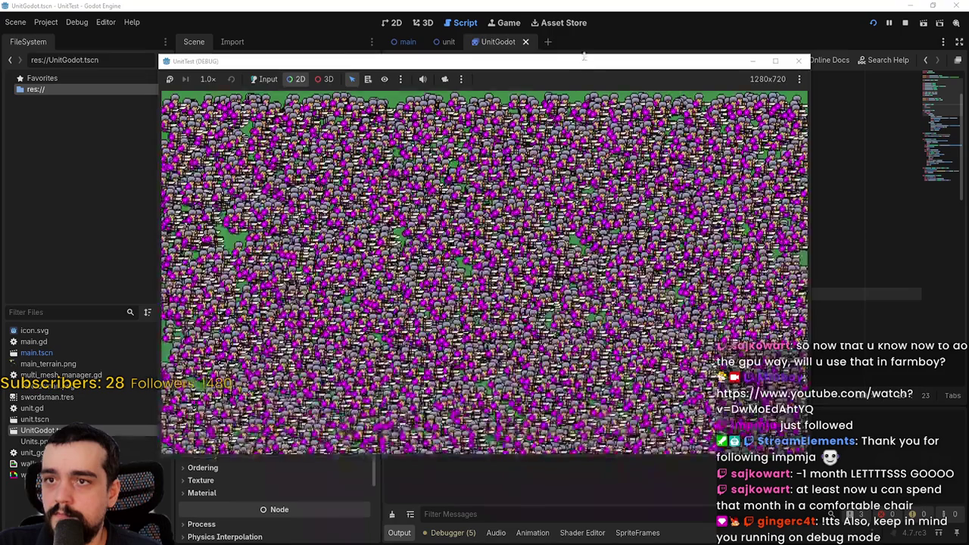
Step: Place the game window and Task Manager side by side and show Debugger Monitors. Compare the ~500 FPS at 30-tick physics, then stop the game
{"action": "left_click_drag", "start_coordinate": [587, 62], "coordinate": [444, 23]}
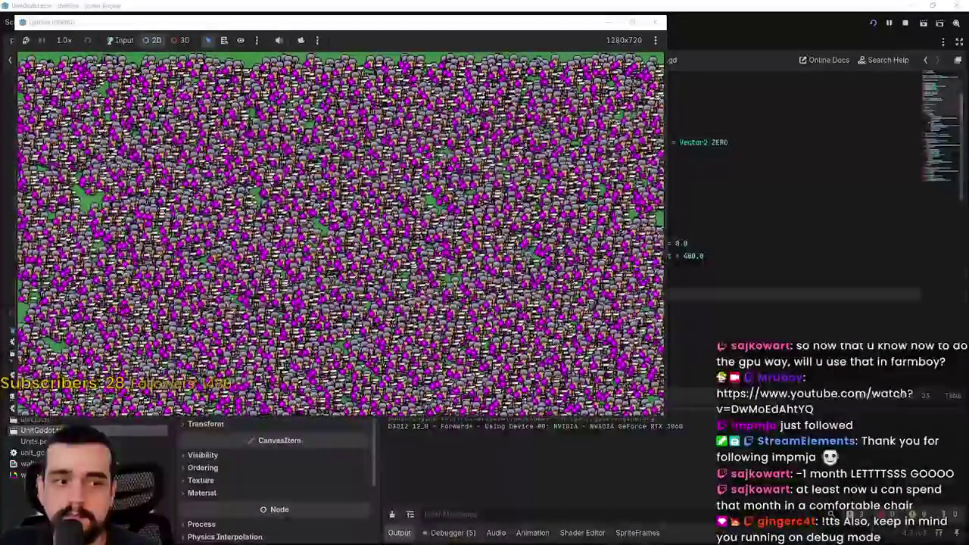
{"action": "key", "text": "ctrl+shift+Escape"}
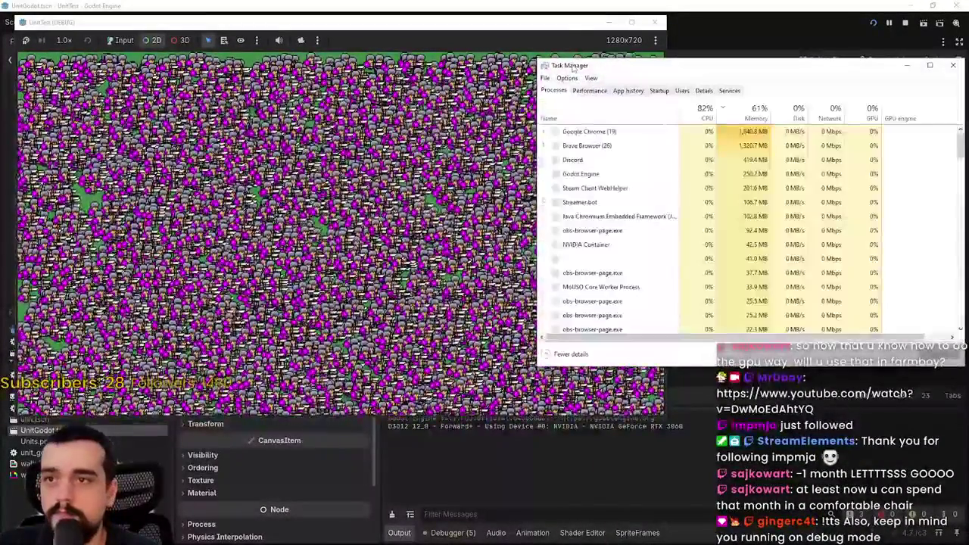
{"action": "mouse_move", "coordinate": [574, 68]}
{"action": "left_mouse_down"}
{"action": "mouse_move", "coordinate": [692, 59]}
{"action": "mouse_move", "coordinate": [705, 40]}
{"action": "left_mouse_up"}
{"action": "left_click", "coordinate": [453, 533]}
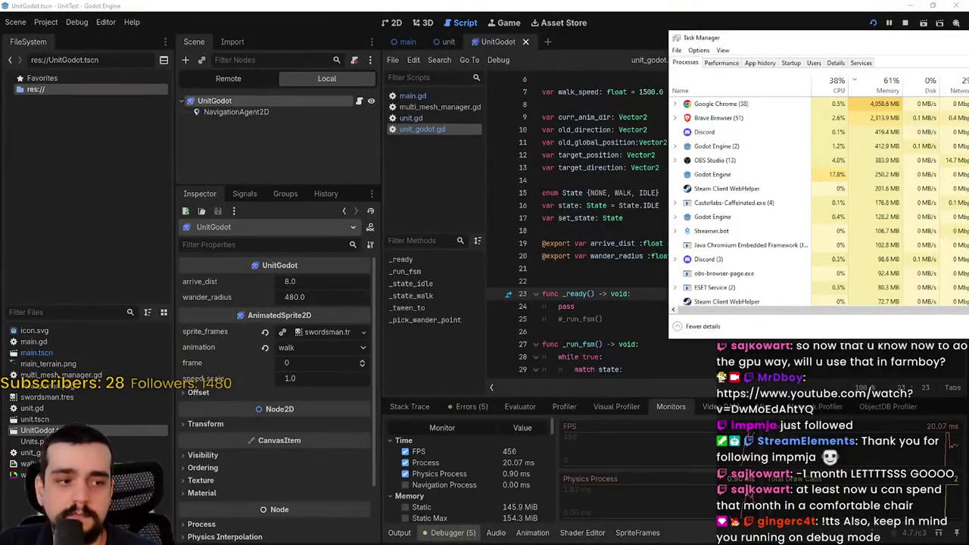
{"action": "key", "text": "alt+Tab"}
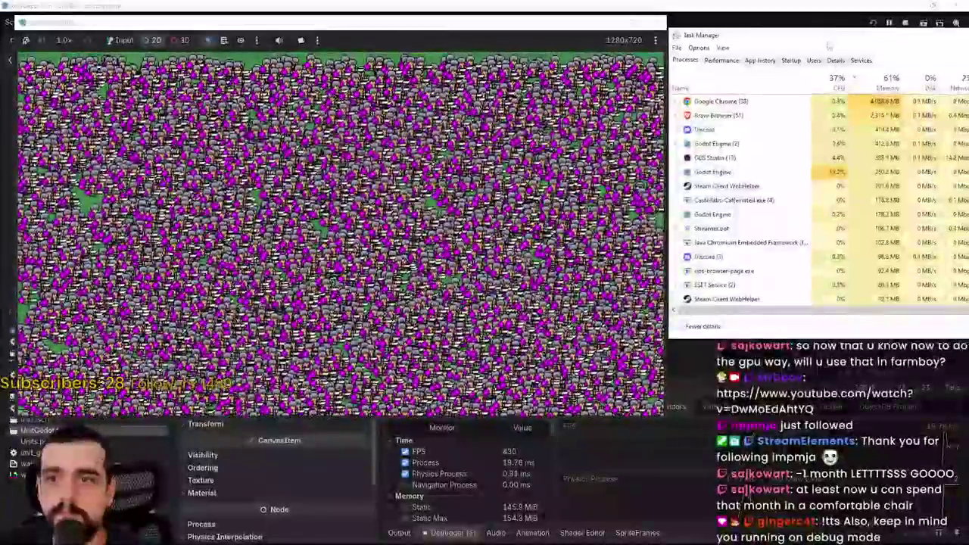
{"action": "left_click_drag", "start_coordinate": [828, 45], "coordinate": [832, 46]}
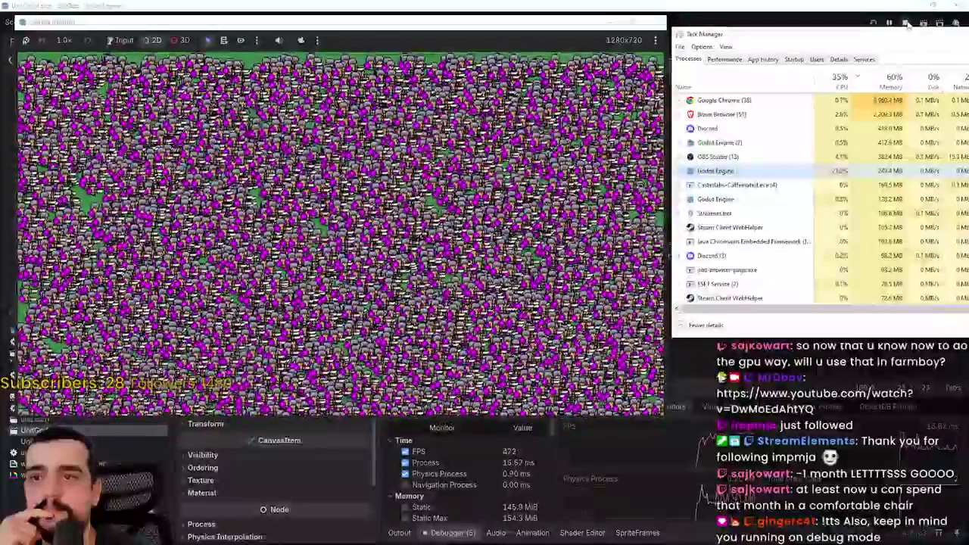
{"action": "left_click", "coordinate": [908, 23]}
{"action": "left_click", "coordinate": [644, 269]}
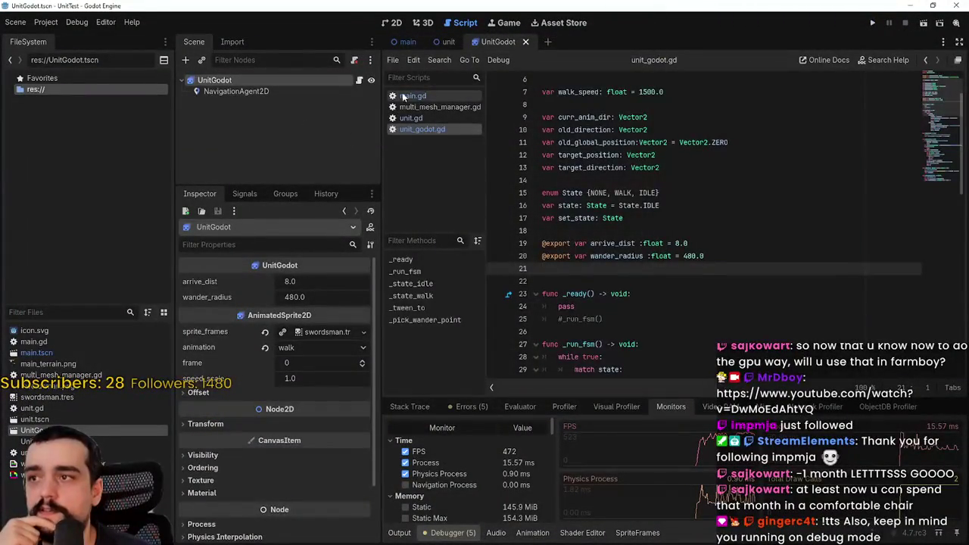
Step: Open main.gd at its spawn_units(10000) call and relaunch the game
{"action": "left_click", "coordinate": [434, 96]}
{"action": "left_click", "coordinate": [606, 281]}
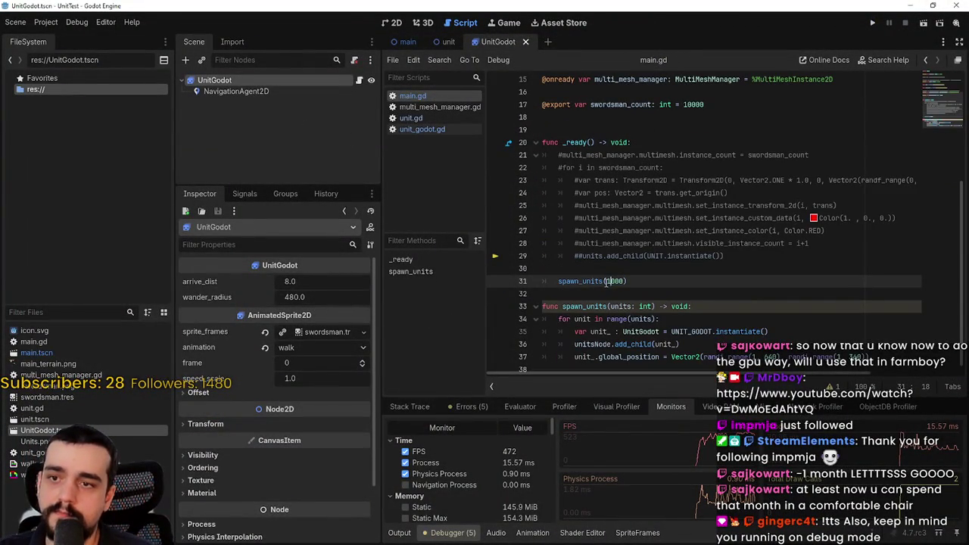
{"action": "left_click", "coordinate": [873, 23]}
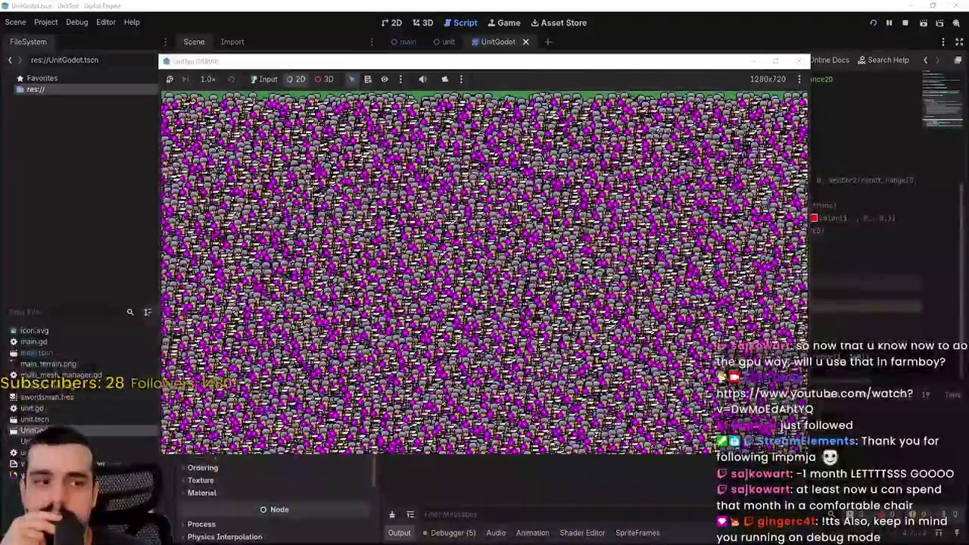
Step: Open Task Manager and arrange it next to the running 10,000-unit game window
{"action": "key", "text": "ctrl+shift+Escape"}
{"action": "left_click_drag", "start_coordinate": [482, 67], "coordinate": [365, 29]}
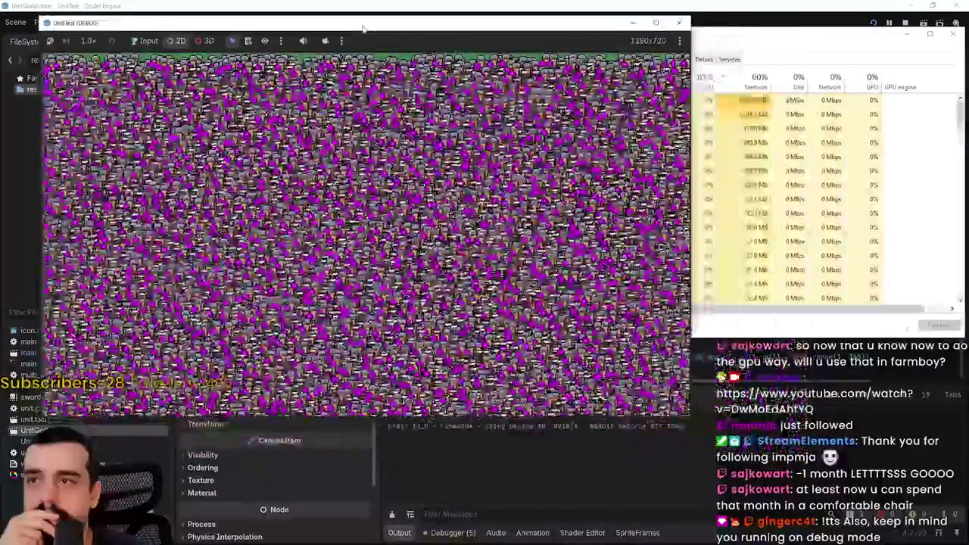
{"action": "left_click", "coordinate": [681, 23]}
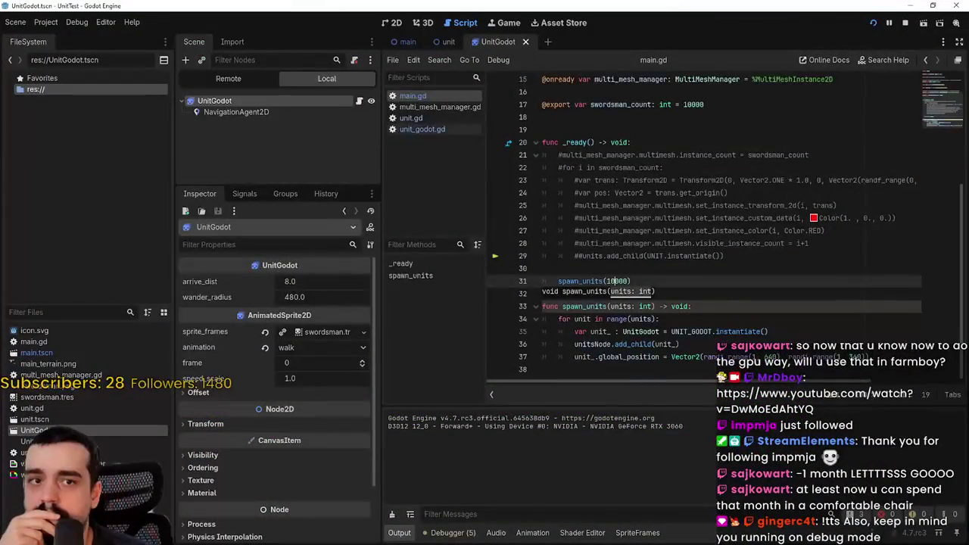
{"action": "key", "text": "alt+Tab"}
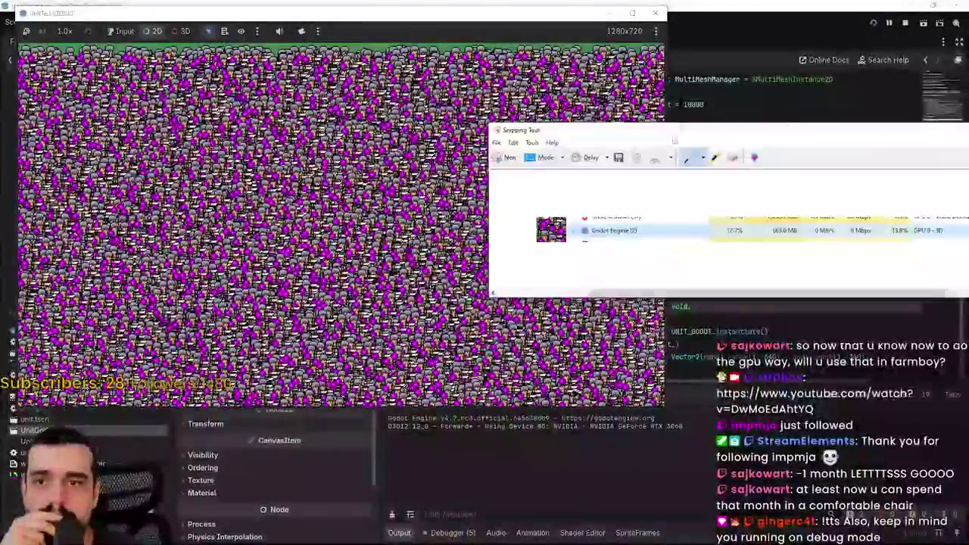
{"action": "left_click_drag", "start_coordinate": [674, 131], "coordinate": [839, 88]}
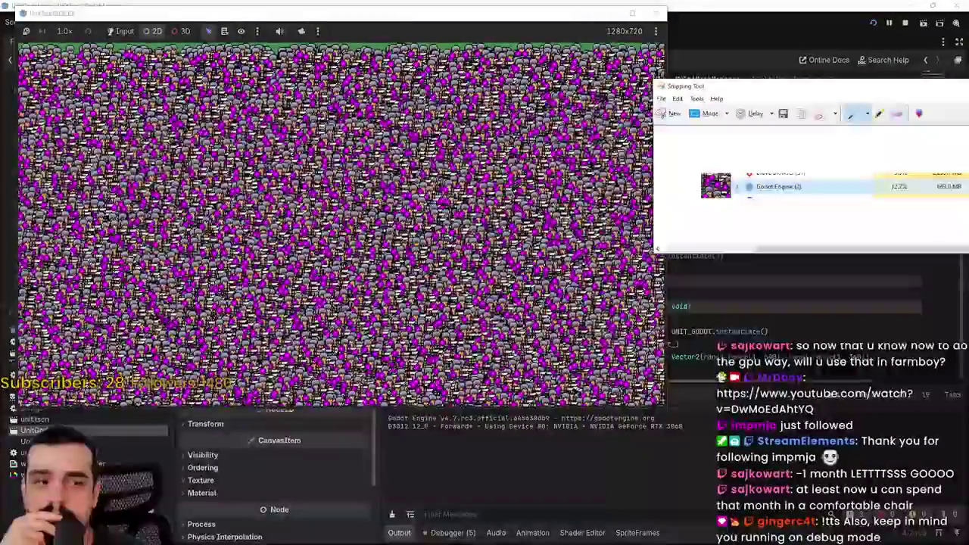
{"action": "key", "text": "alt+Tab"}
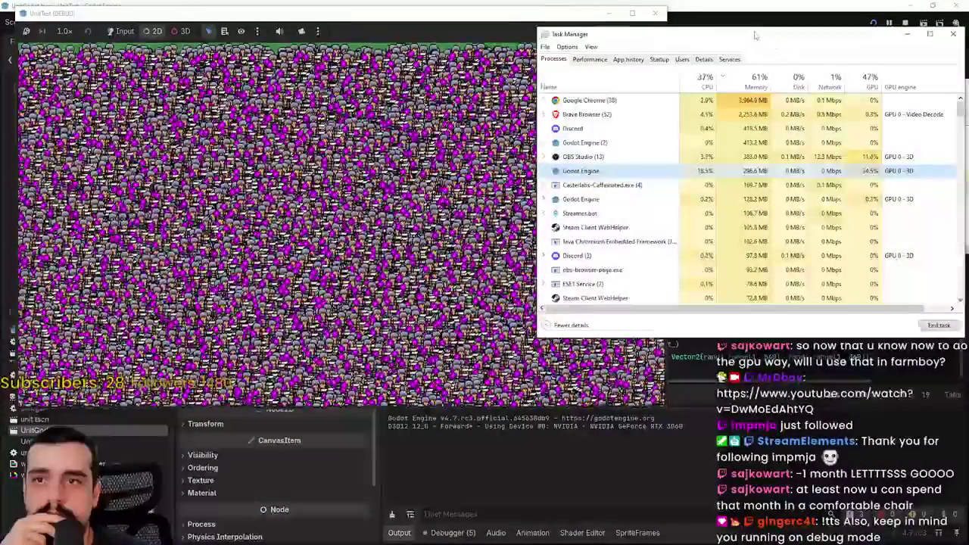
{"action": "key", "text": "alt+Tab"}
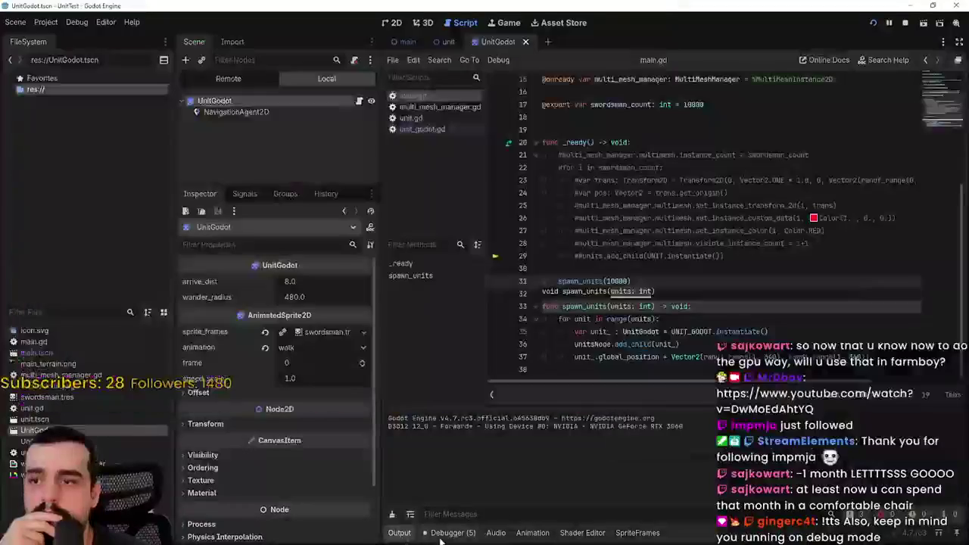
Step: Compare about 190 FPS in Debugger Monitors with Task Manager's ~20% CPU and 35% GPU, then stop the game
{"action": "left_click", "coordinate": [453, 532]}
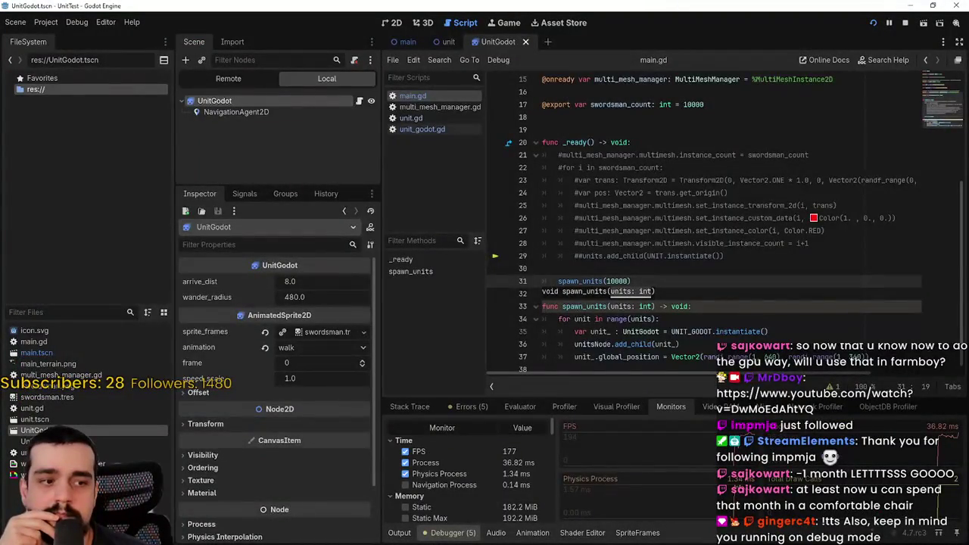
{"action": "key", "text": "alt+Tab"}
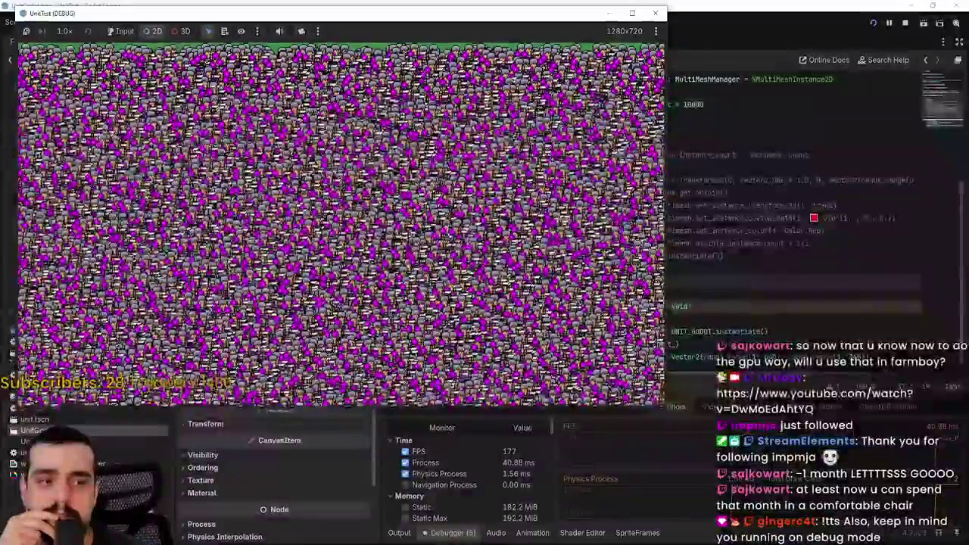
{"action": "key", "text": "alt+Tab"}
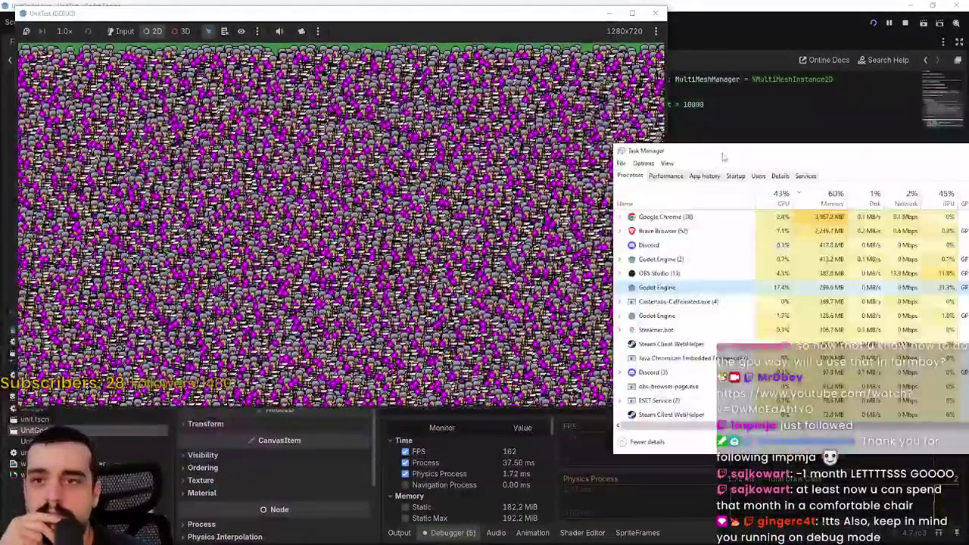
{"action": "double_click", "coordinate": [724, 151]}
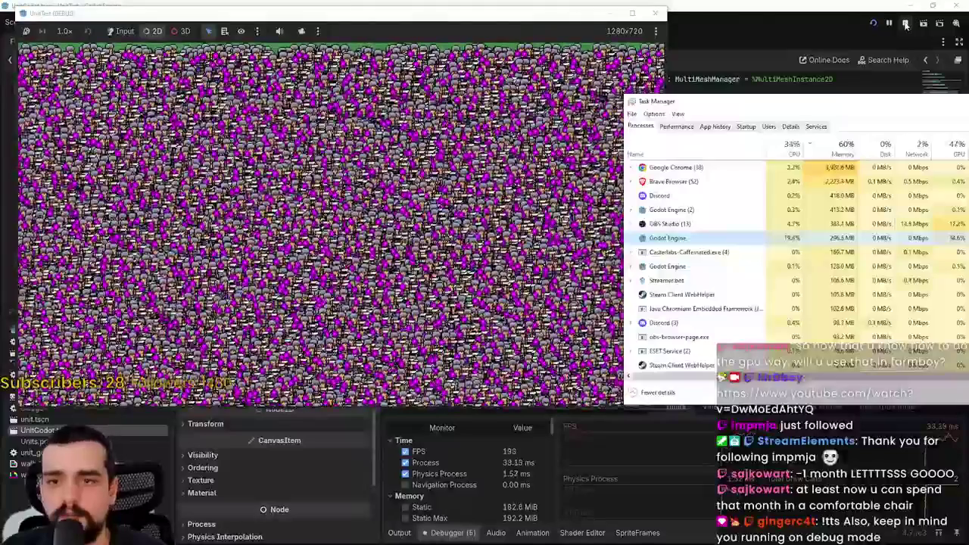
{"action": "left_click", "coordinate": [906, 24]}
Step: Set Max FPS to 60 in Project Settings > Application > Run
{"action": "left_click", "coordinate": [46, 23]}
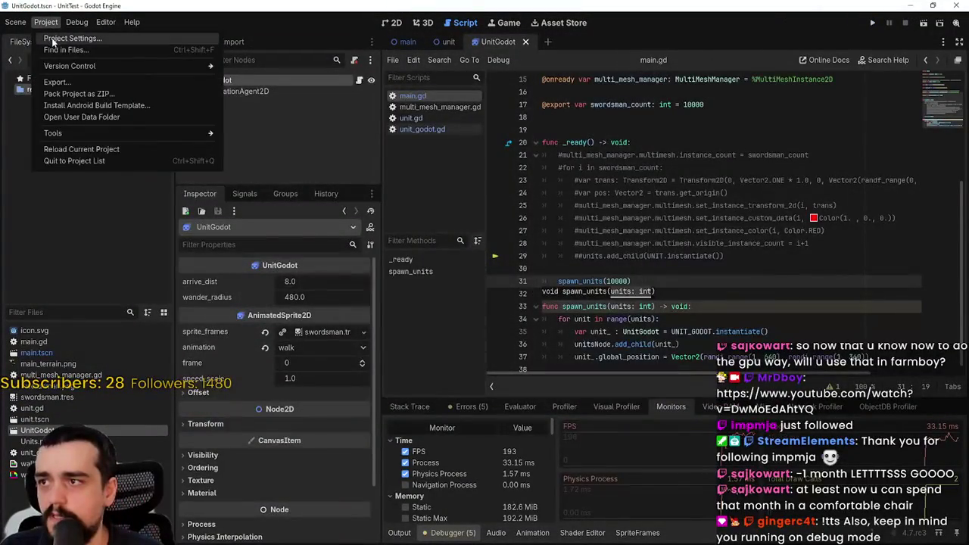
{"action": "left_click", "coordinate": [53, 39]}
{"action": "scroll", "coordinate": [235, 322], "scroll_direction": "down", "scroll_amount": 5}
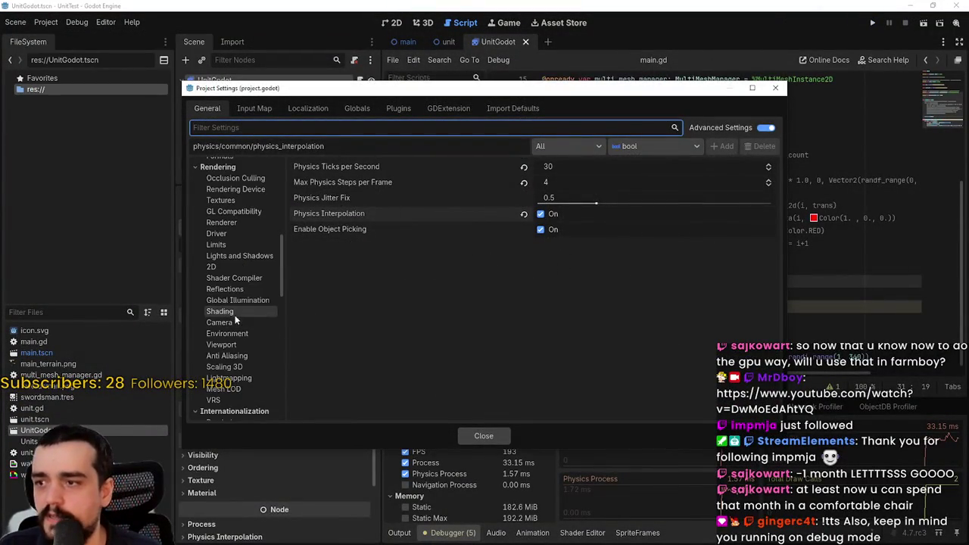
{"action": "left_click", "coordinate": [227, 244]}
{"action": "left_click", "coordinate": [221, 234]}
{"action": "scroll", "coordinate": [233, 250], "scroll_direction": "up", "scroll_amount": 5}
{"action": "scroll", "coordinate": [238, 260], "scroll_direction": "up", "scroll_amount": 5}
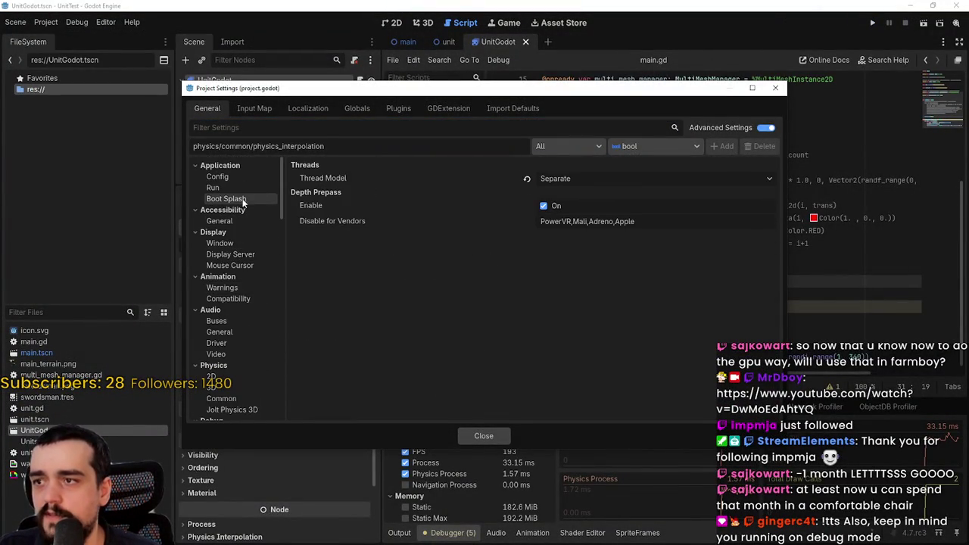
{"action": "left_click", "coordinate": [213, 188]}
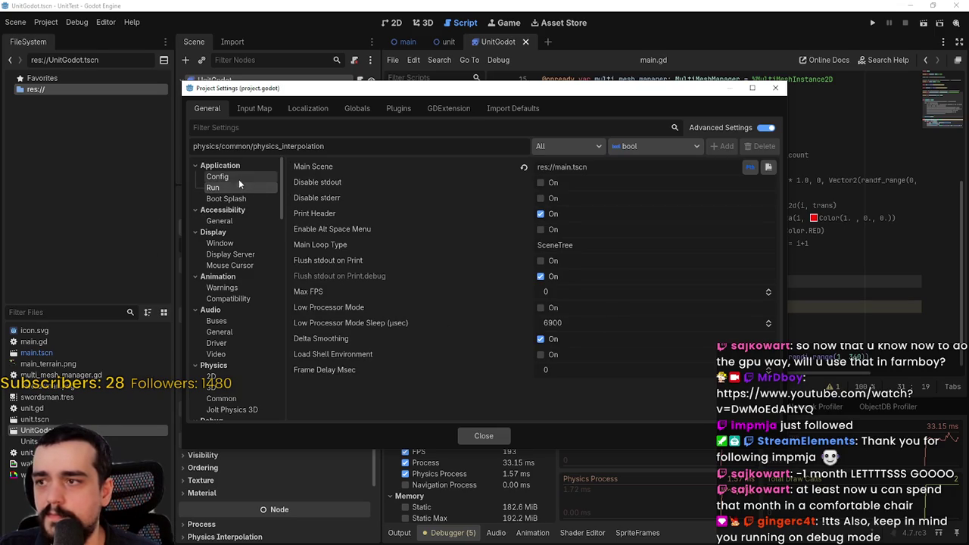
{"action": "left_click", "coordinate": [563, 290]}
{"action": "type", "text": "60"}
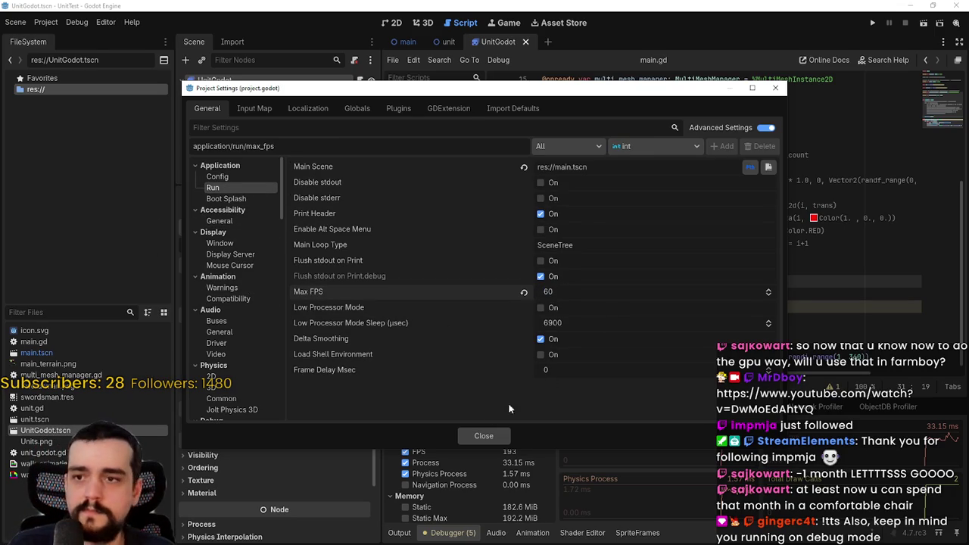
{"action": "left_click", "coordinate": [484, 437]}
Step: Run the swarm with Debugger Monitors and Task Manager showing about 58–60 FPS and 35% GPU
{"action": "left_click", "coordinate": [874, 26]}
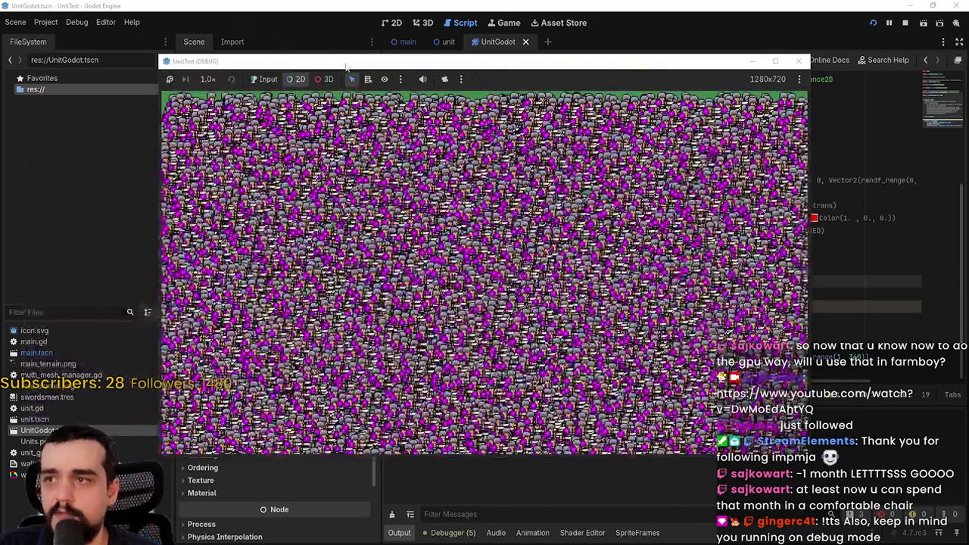
{"action": "mouse_move", "coordinate": [345, 65]}
{"action": "left_mouse_down"}
{"action": "mouse_move", "coordinate": [216, 12]}
{"action": "mouse_move", "coordinate": [186, 15]}
{"action": "left_mouse_up"}
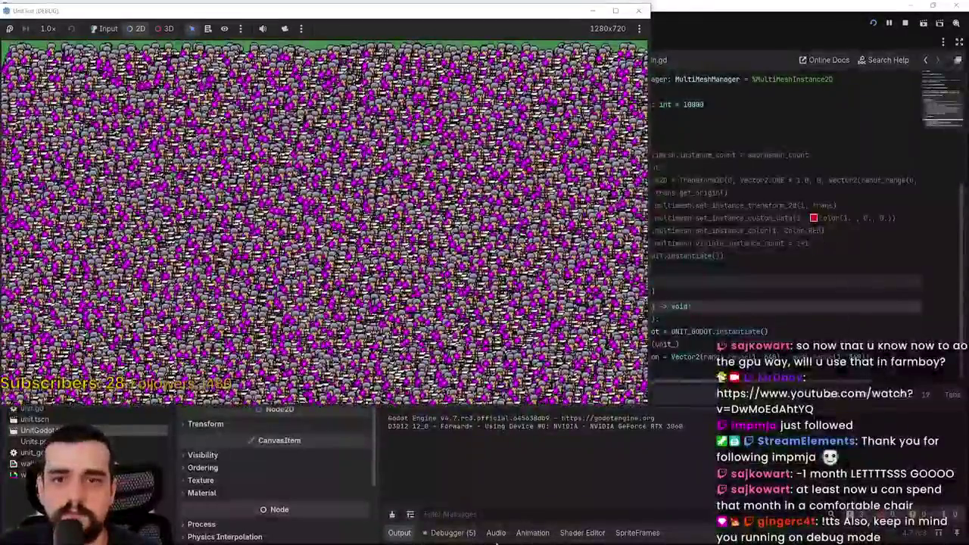
{"action": "left_click", "coordinate": [479, 536]}
{"action": "left_click", "coordinate": [479, 536]}
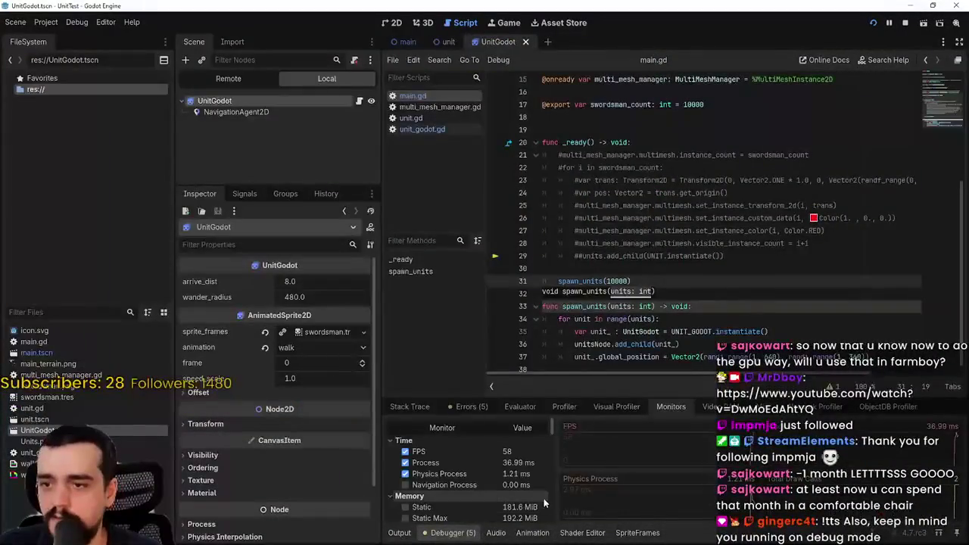
{"action": "key", "text": "alt+Tab"}
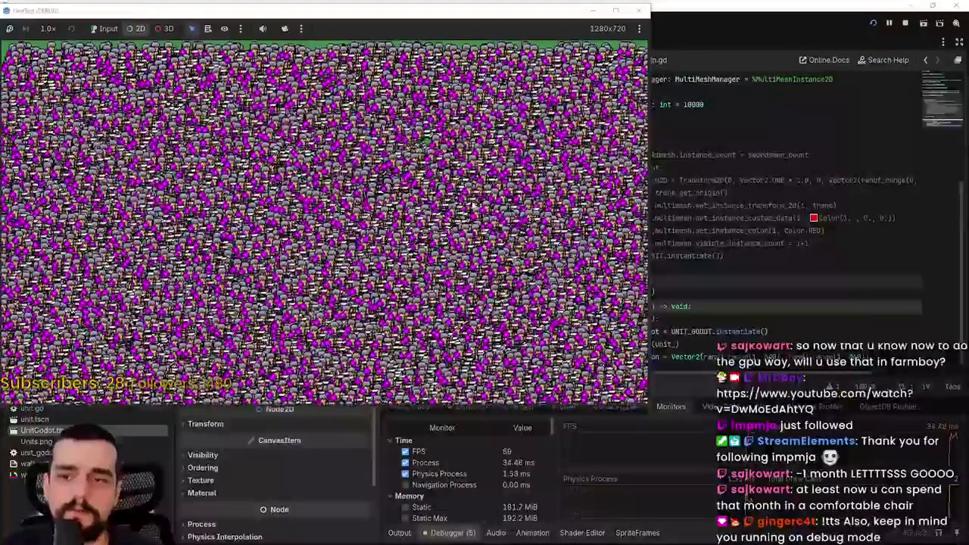
{"action": "key", "text": "ctrl+shift+Escape"}
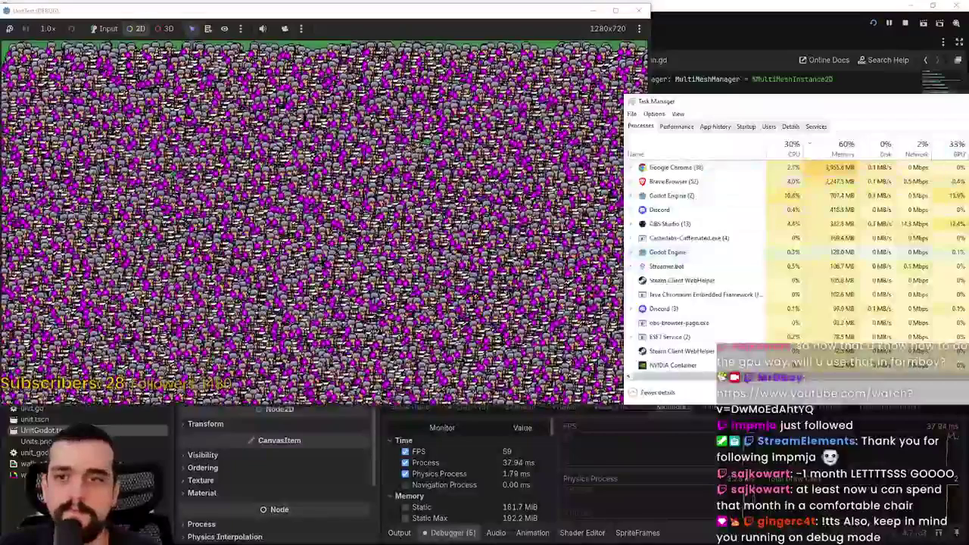
{"action": "key", "text": "alt+F4"}
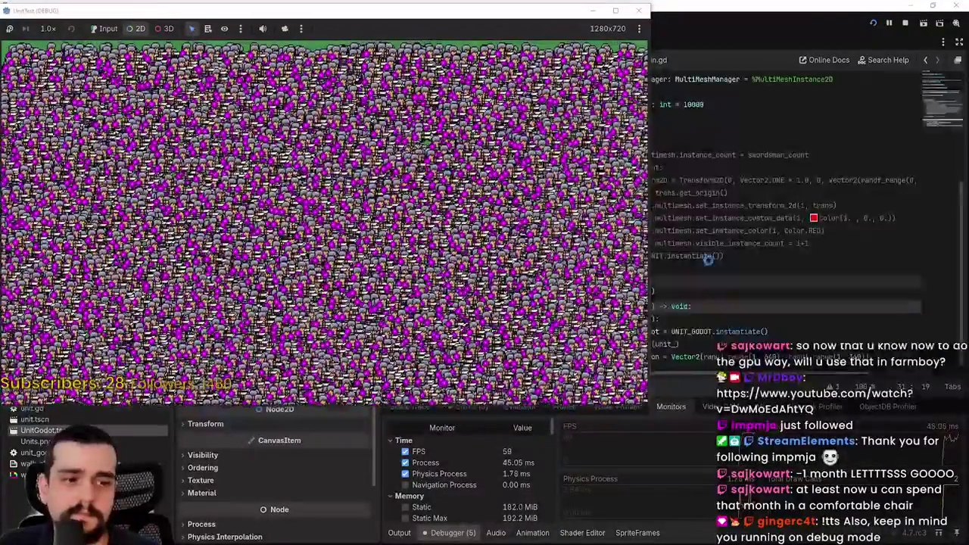
{"action": "key", "text": "ctrl+shift+Escape"}
{"action": "mouse_move", "coordinate": [598, 106]}
{"action": "left_mouse_down"}
{"action": "mouse_move", "coordinate": [665, 76]}
{"action": "mouse_move", "coordinate": [685, 36]}
{"action": "left_mouse_up"}
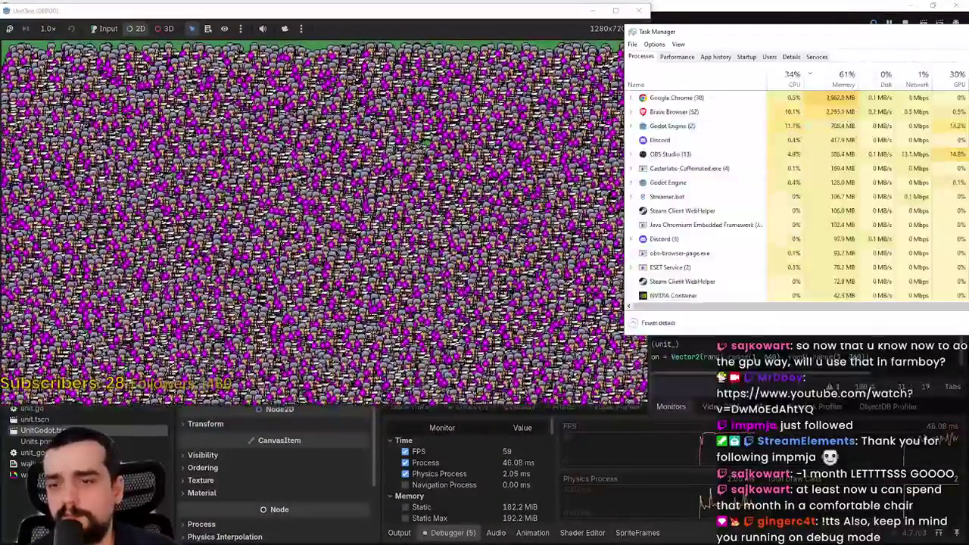
Step: Start the Visual Profiler on the running swarm, then stop the game
{"action": "left_click", "coordinate": [706, 444]}
{"action": "left_click", "coordinate": [624, 411]}
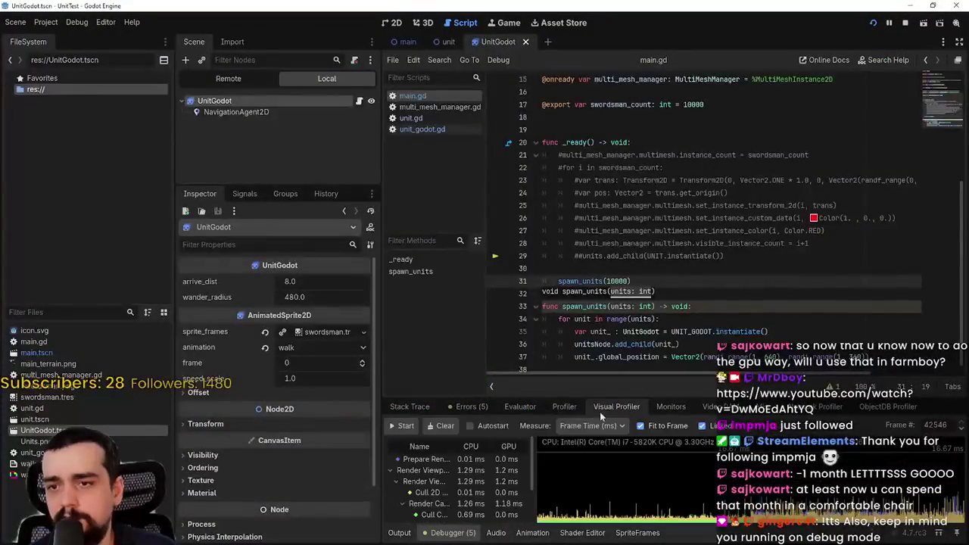
{"action": "left_click", "coordinate": [402, 426]}
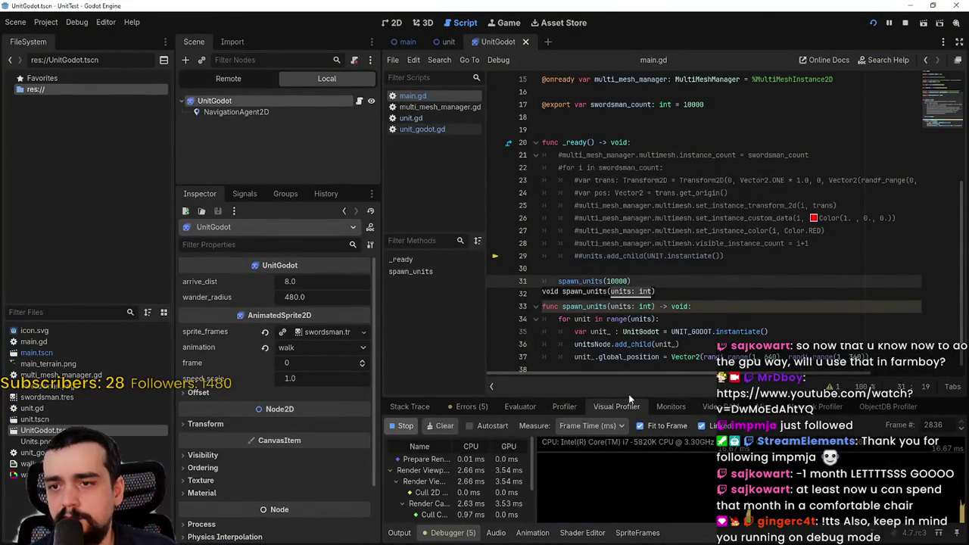
{"action": "left_click_drag", "start_coordinate": [634, 399], "coordinate": [638, 168]}
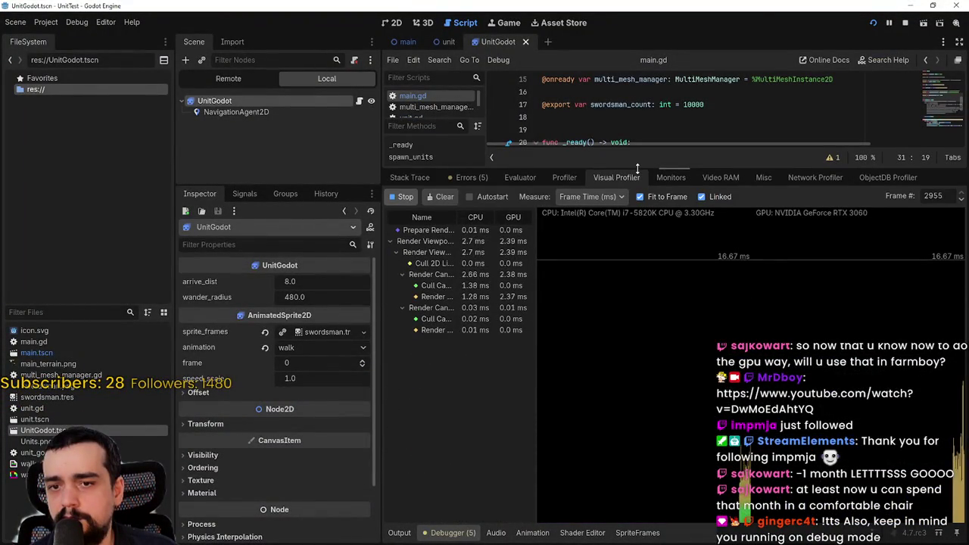
{"action": "left_click_drag", "start_coordinate": [637, 168], "coordinate": [630, 388]}
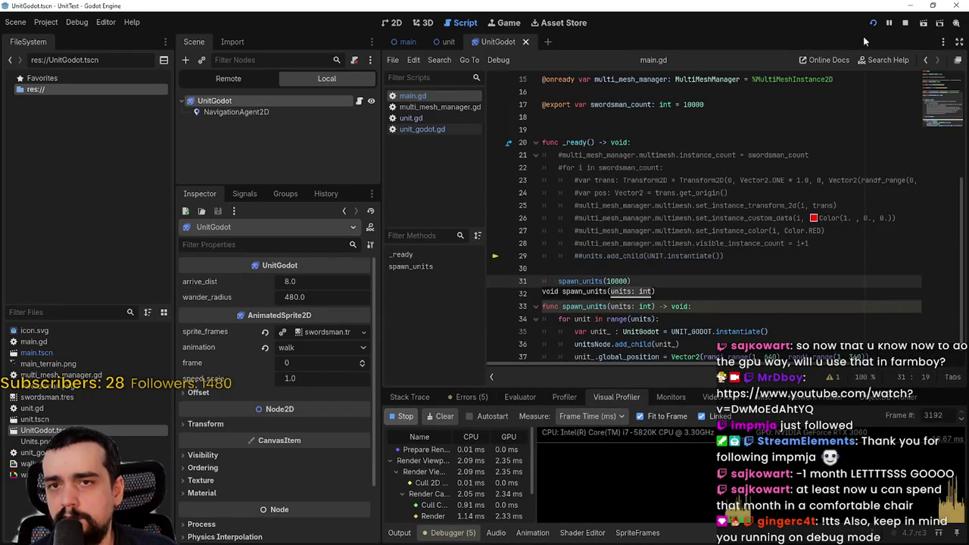
{"action": "left_click", "coordinate": [905, 24]}
Step: Reset Max FPS to 0 in Project Settings, rerun, and switch the debugger to Monitors
{"action": "left_click", "coordinate": [46, 22]}
{"action": "left_click", "coordinate": [65, 35]}
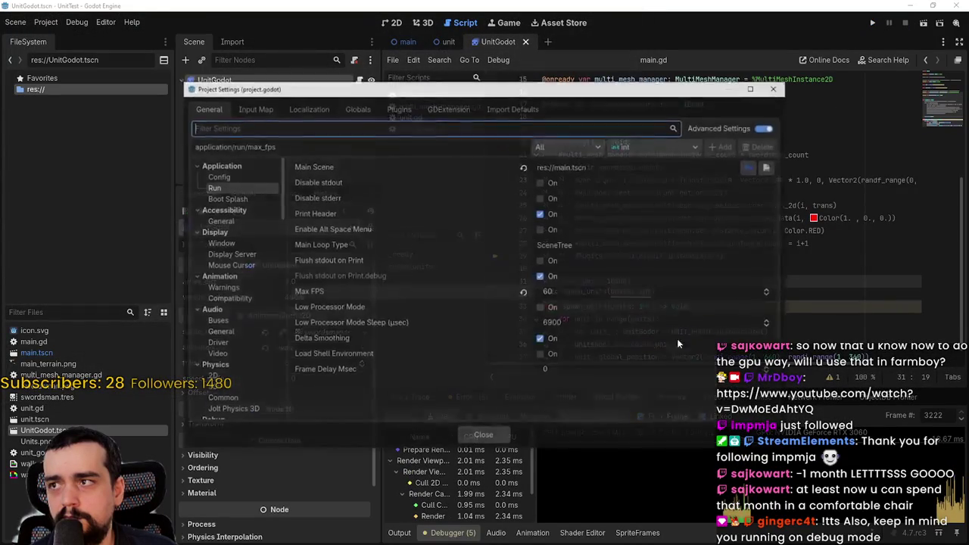
{"action": "left_click", "coordinate": [502, 438]}
{"action": "left_click", "coordinate": [875, 24]}
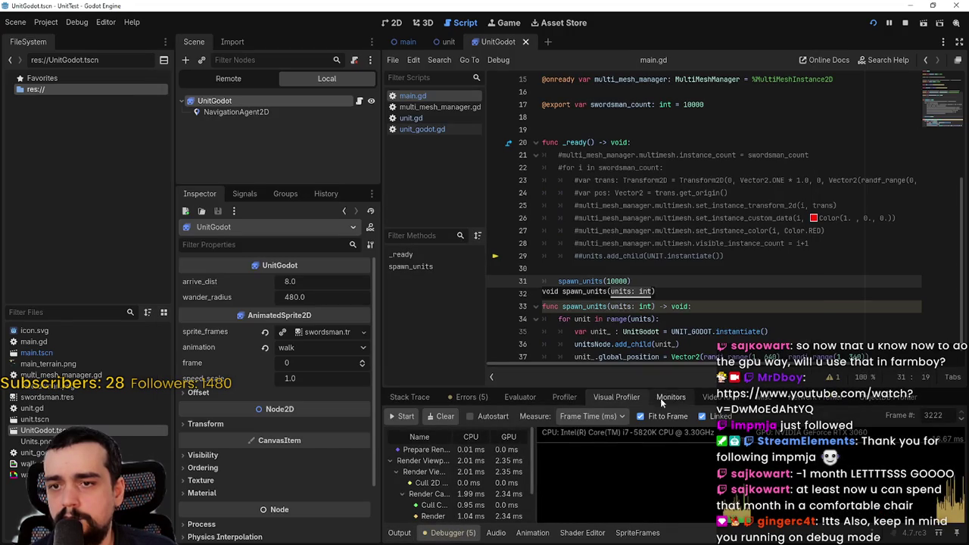
{"action": "left_click", "coordinate": [565, 397]}
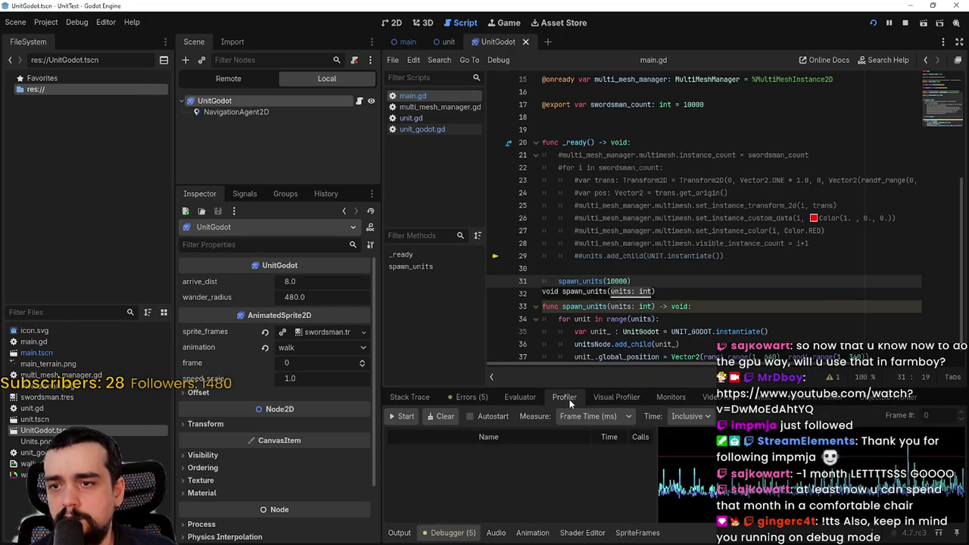
{"action": "left_click", "coordinate": [671, 397]}
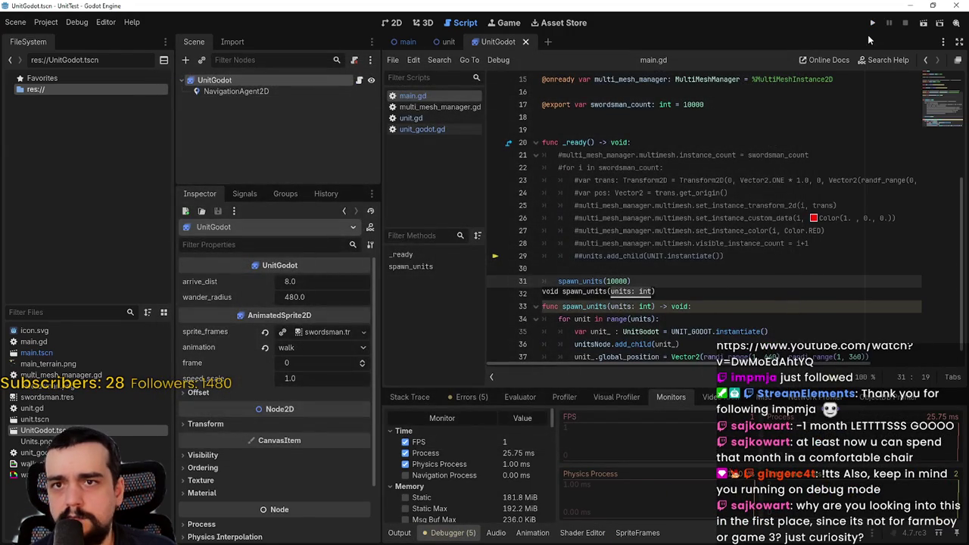
Step: Launch the uncapped game and watch it reach about 180–200 FPS before stopping it with F8
{"action": "left_click", "coordinate": [873, 23]}
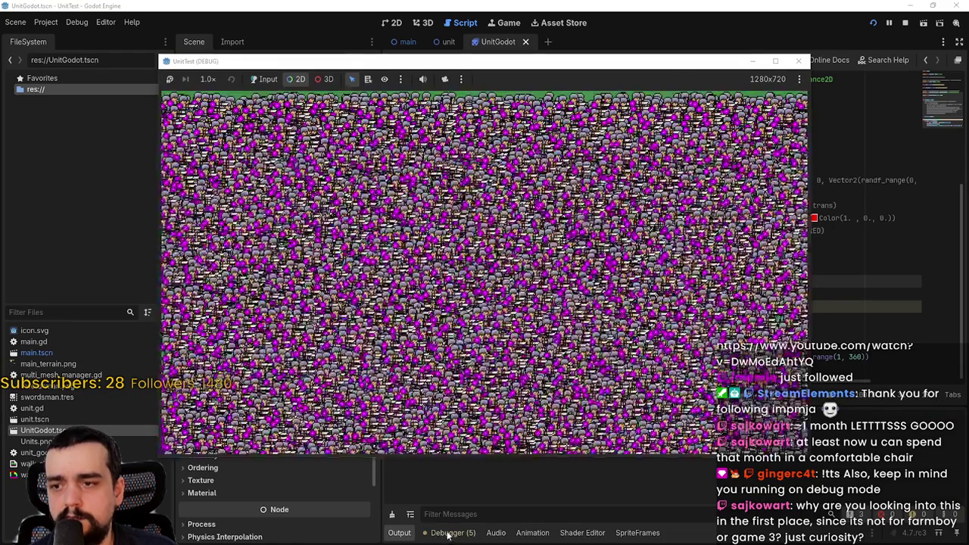
{"action": "left_click", "coordinate": [699, 470]}
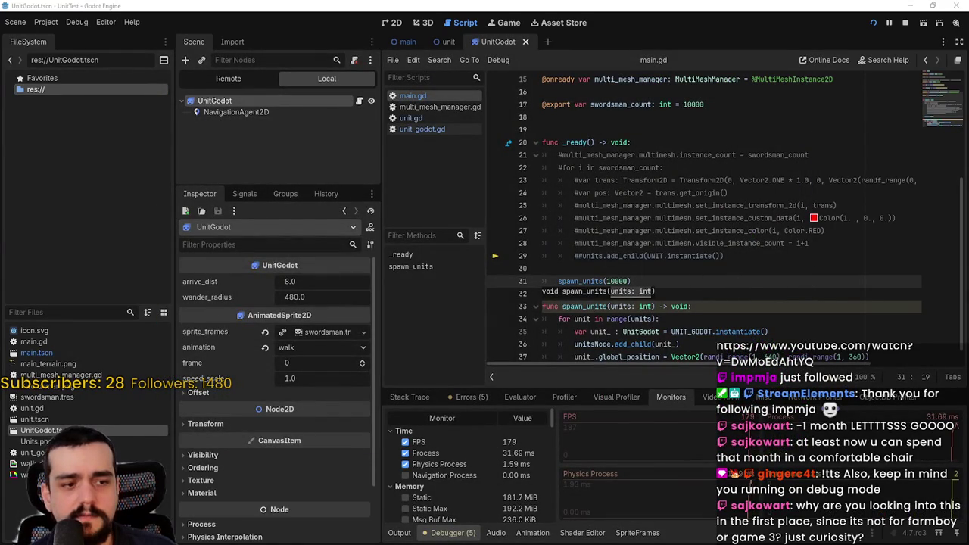
{"action": "key", "text": "alt+Tab"}
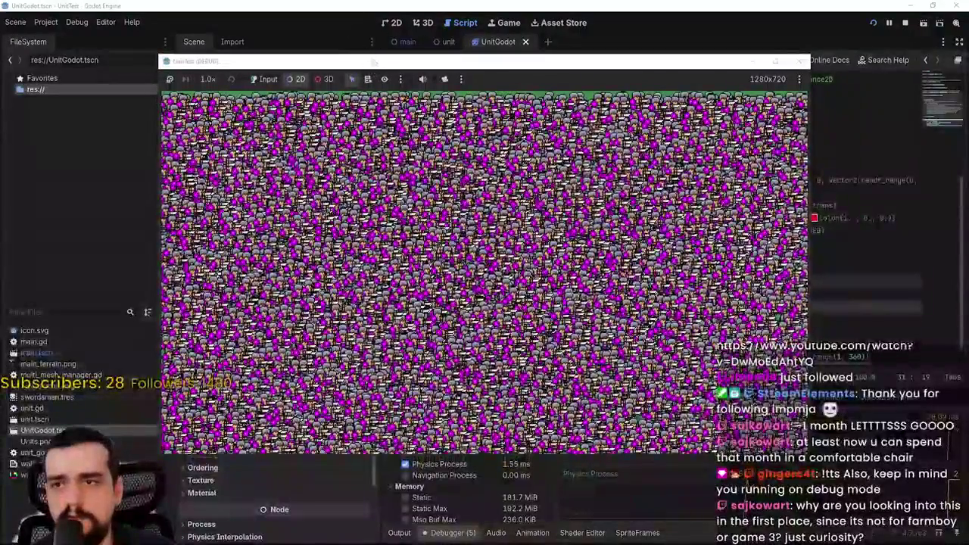
{"action": "mouse_move", "coordinate": [353, 60]}
{"action": "left_mouse_down"}
{"action": "mouse_move", "coordinate": [308, 23]}
{"action": "mouse_move", "coordinate": [269, 21]}
{"action": "left_mouse_up"}
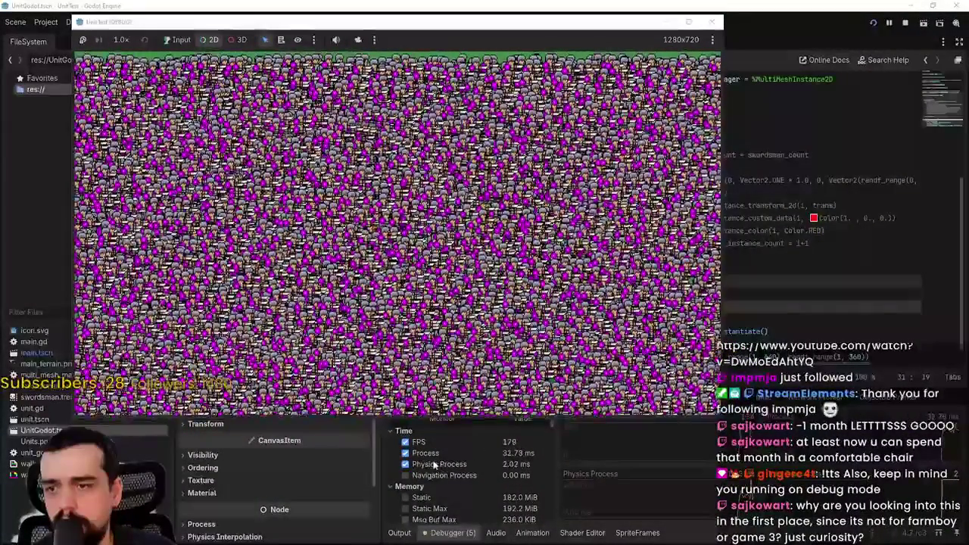
{"action": "left_click", "coordinate": [420, 459]}
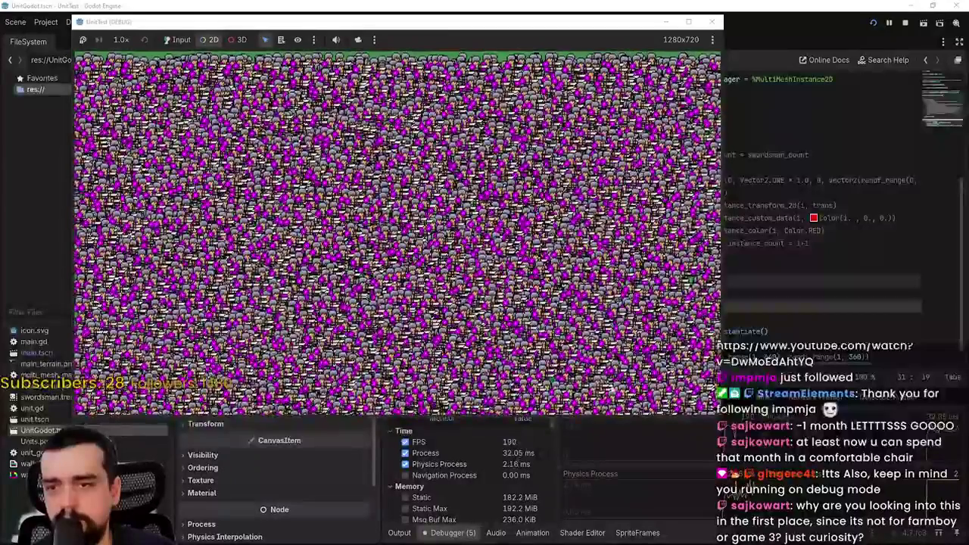
{"action": "key", "text": "F8"}
Step: Edit the Max FPS value in Project Settings > Application > Run and close the dialog
{"action": "left_click", "coordinate": [46, 22]}
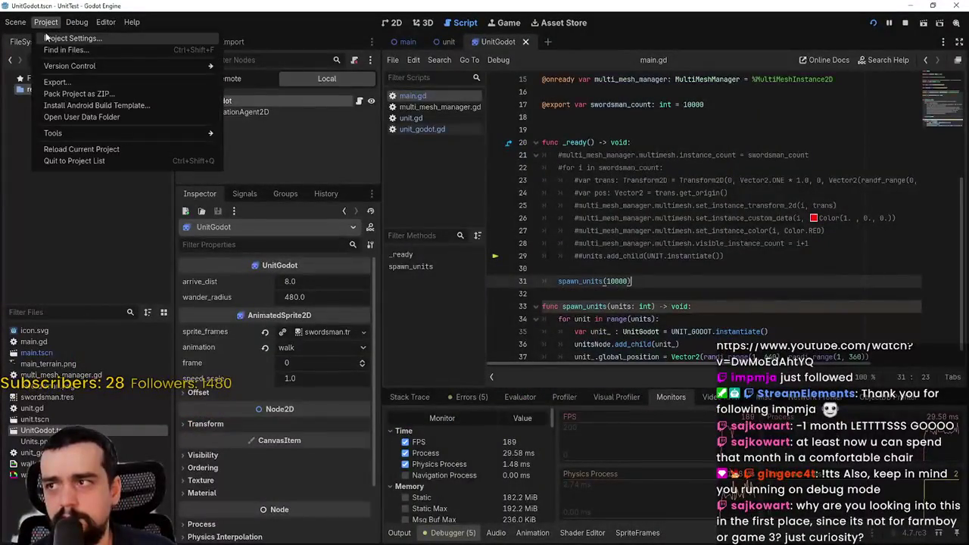
{"action": "left_click", "coordinate": [61, 40]}
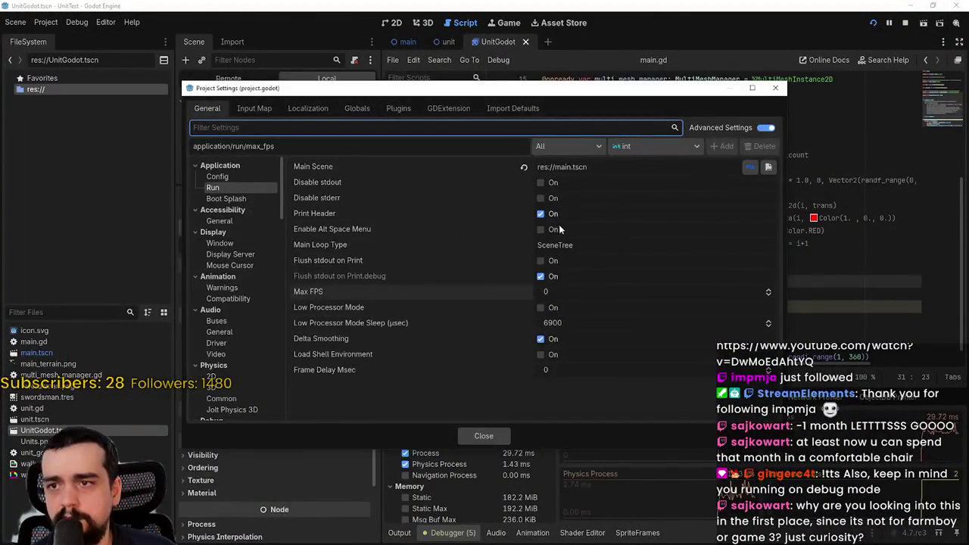
{"action": "left_click", "coordinate": [557, 294]}
{"action": "type", "text": "6"}
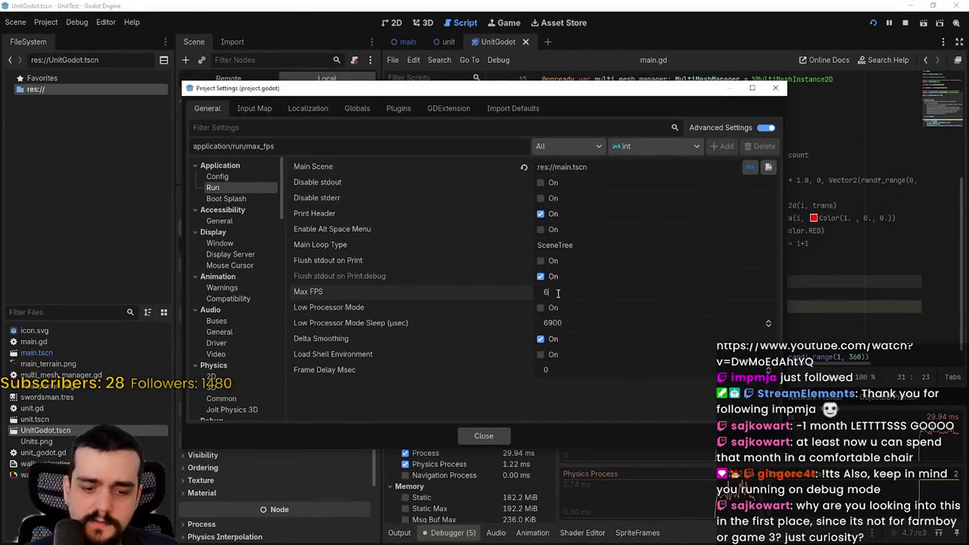
{"action": "left_click", "coordinate": [485, 437]}
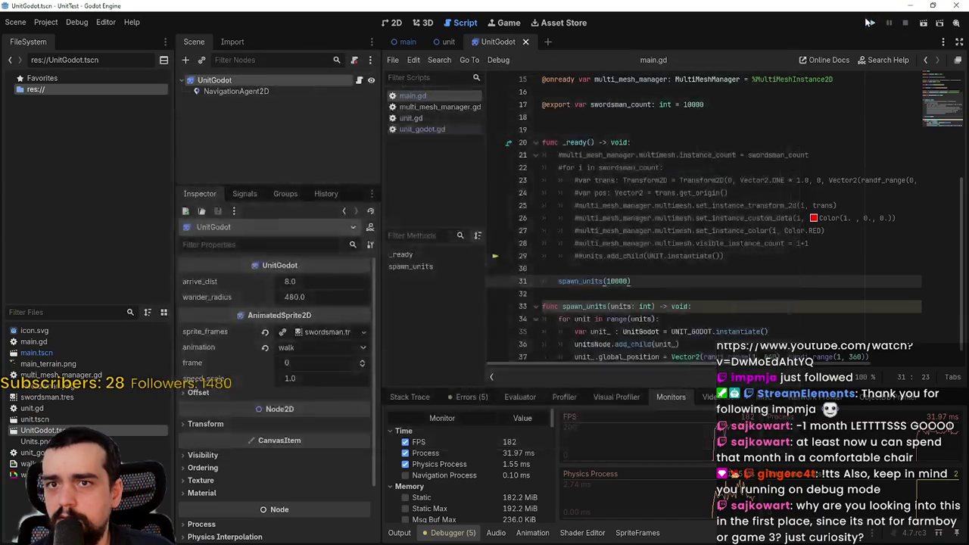
Step: Rerun the swarm with monitors showing. It holds near 57–60 FPS; then close it with F8
{"action": "left_click", "coordinate": [873, 23]}
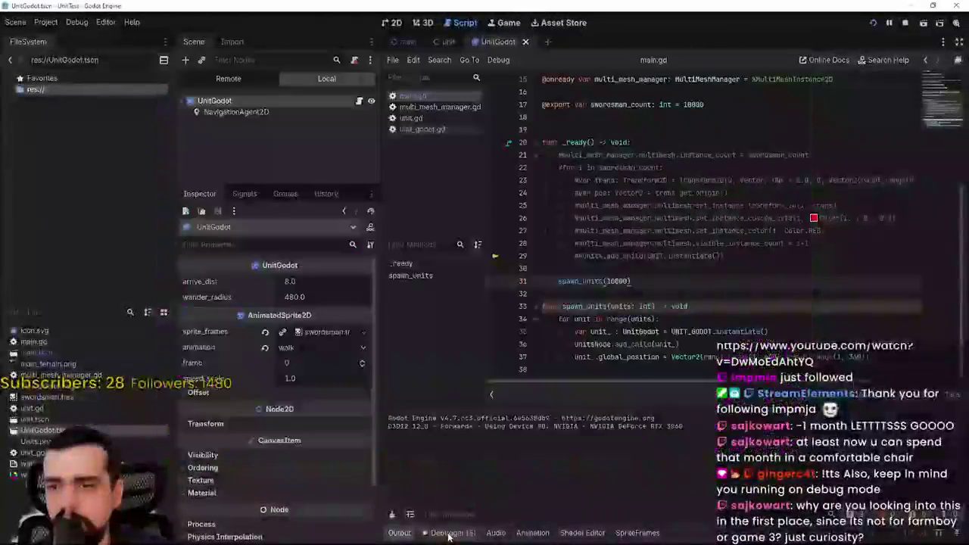
{"action": "left_click", "coordinate": [450, 533]}
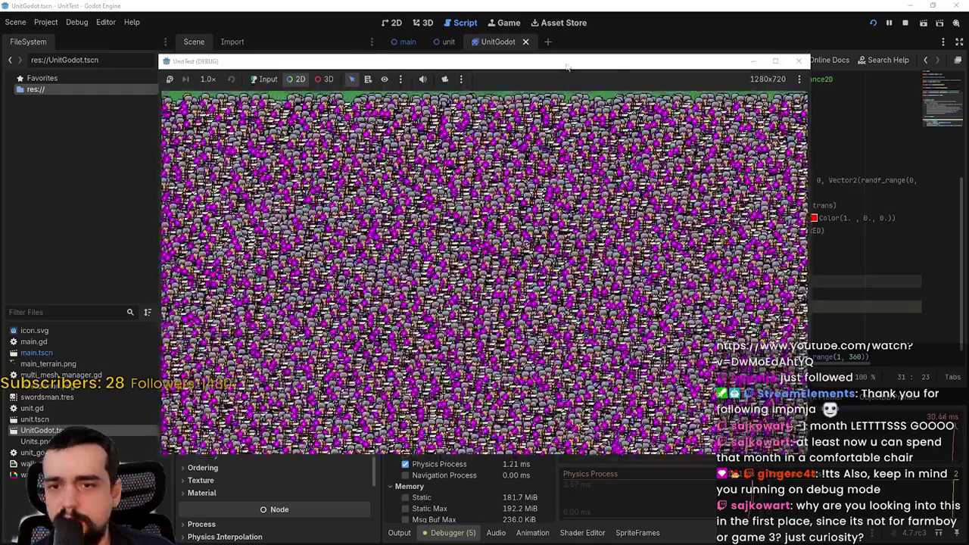
{"action": "left_click_drag", "start_coordinate": [566, 68], "coordinate": [510, 9]}
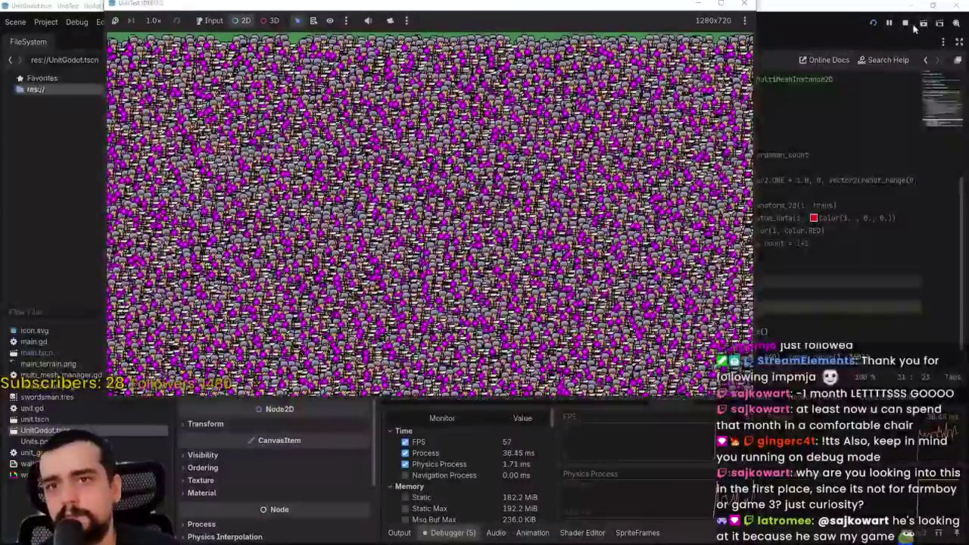
{"action": "key", "text": "F8"}
Step: Recheck Project Settings, where Max FPS still reads 0, and return to main.gd
{"action": "left_click", "coordinate": [45, 21]}
{"action": "left_click", "coordinate": [64, 36]}
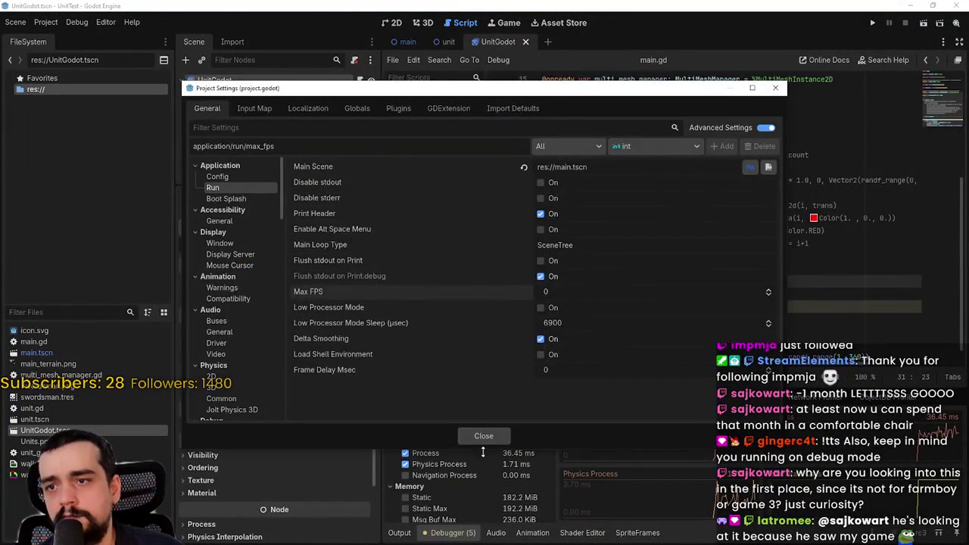
{"action": "left_click", "coordinate": [484, 436]}
{"action": "left_click", "coordinate": [411, 118]}
Step: Add 'Engine.max_fps = 60' as the first line of _ready in main.gd
{"action": "left_click", "coordinate": [413, 96]}
{"action": "left_click", "coordinate": [714, 142]}
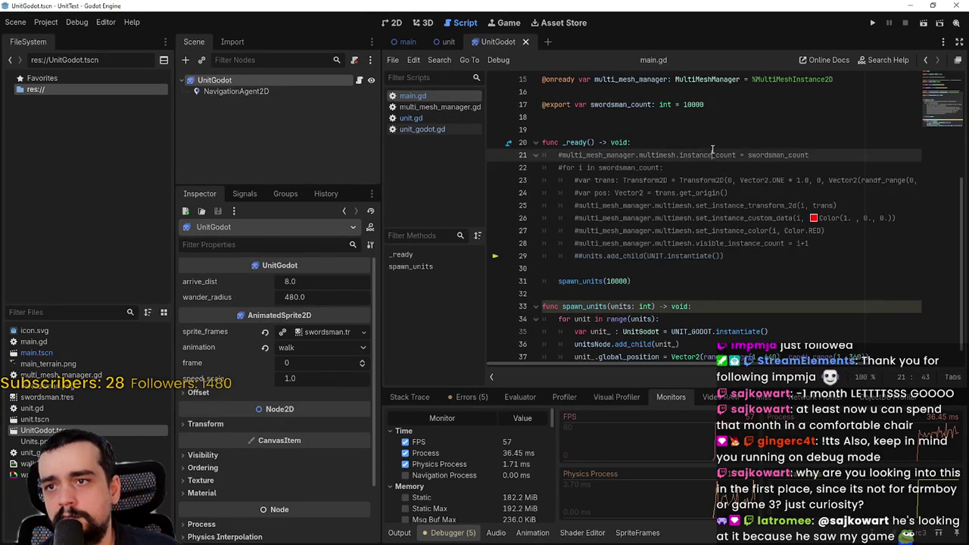
{"action": "key", "text": "Return"}
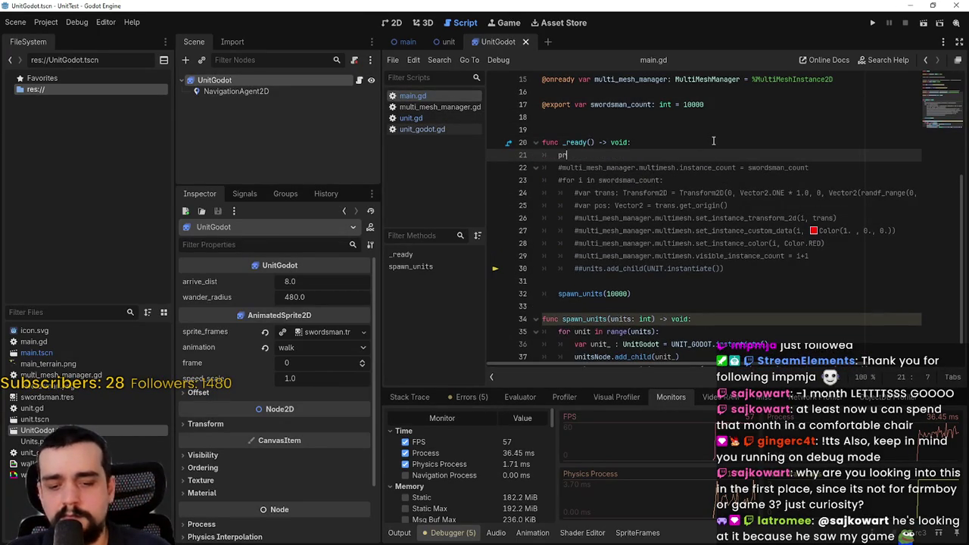
{"action": "type", "text": "oject"}
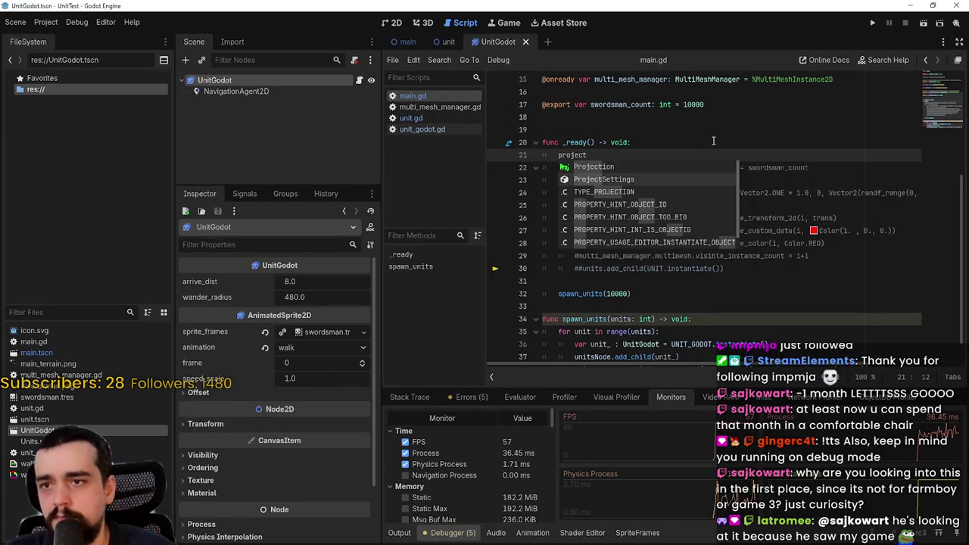
{"action": "key", "text": "Down"}
{"action": "key", "text": "Return"}
{"action": "type", "text": ".max"}
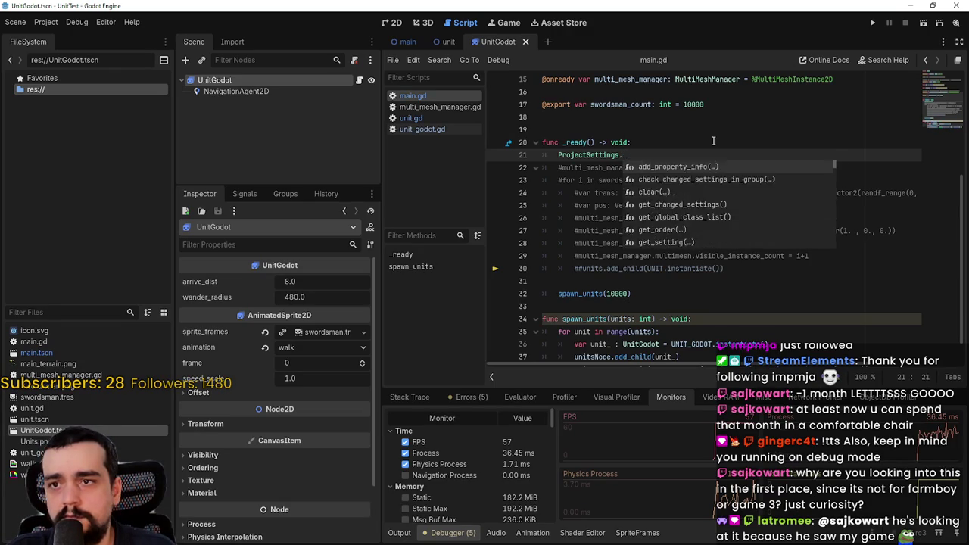
{"action": "key", "text": "BackSpace"}
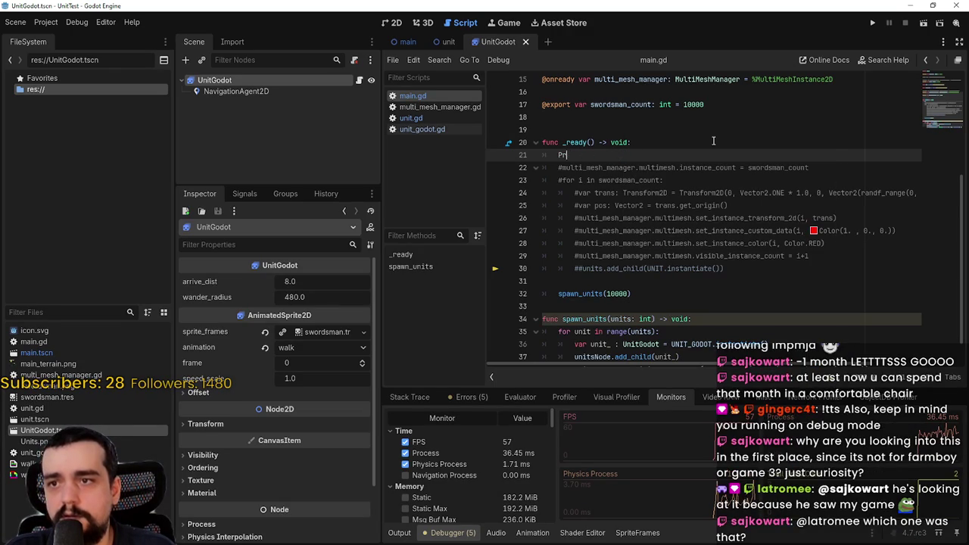
{"action": "type", "text": "ngine."}
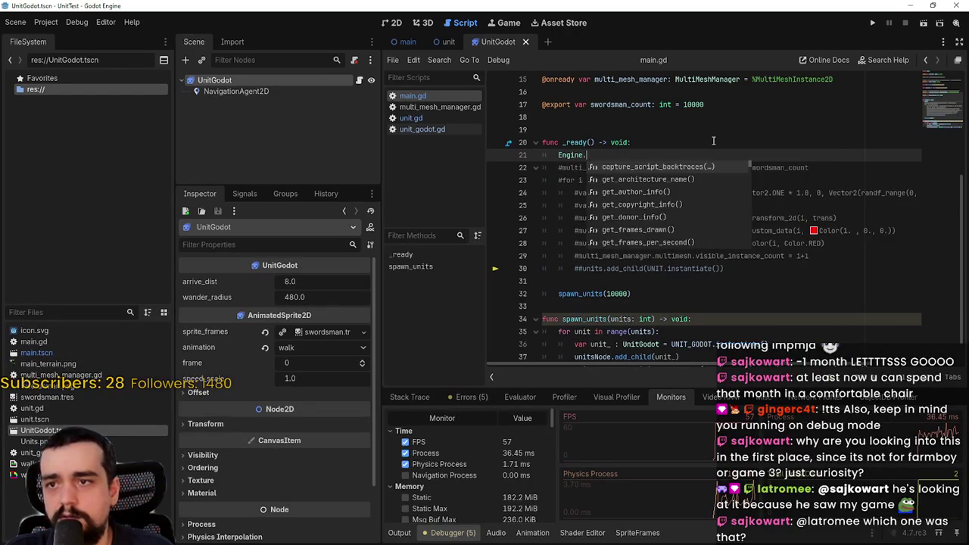
{"action": "type", "text": "max"}
{"action": "key", "text": "Return"}
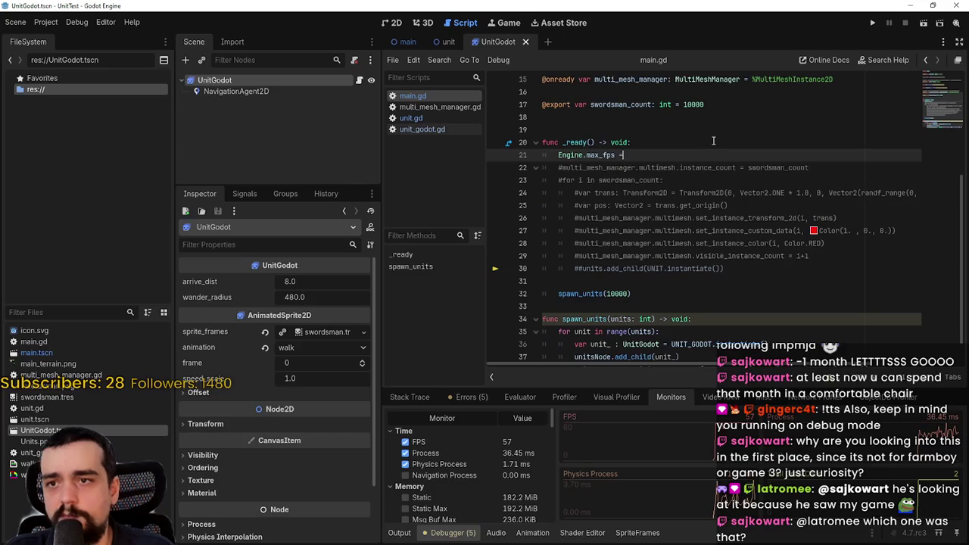
{"action": "type", "text": " 60"}
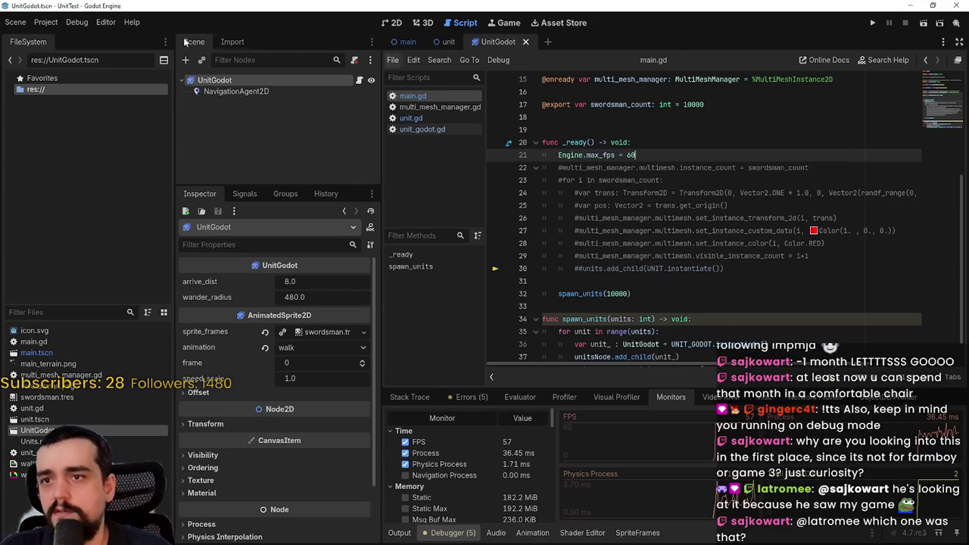
Step: Glance at Project Settings, then run the game with the code-set 60 FPS cap
{"action": "left_click", "coordinate": [45, 22]}
{"action": "left_click", "coordinate": [65, 37]}
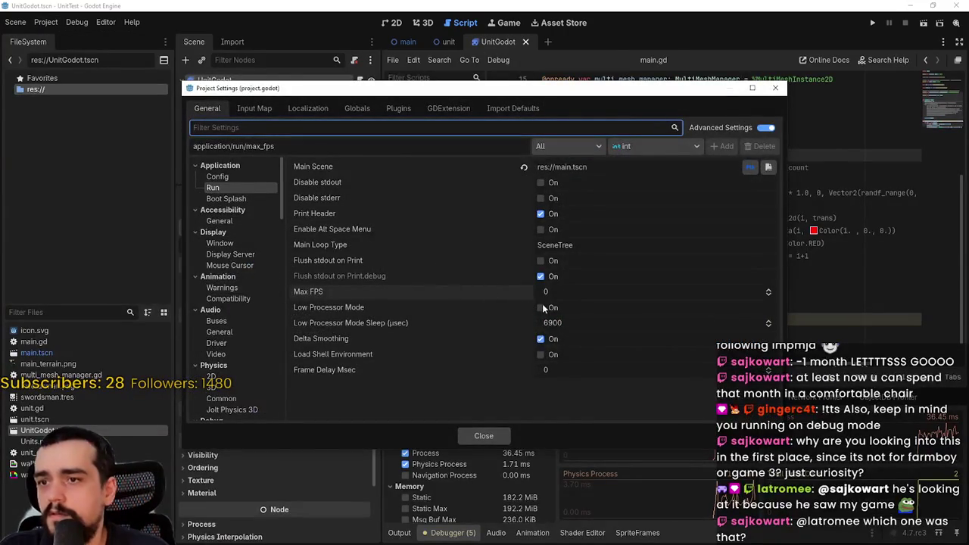
{"action": "left_click", "coordinate": [484, 436]}
{"action": "left_click", "coordinate": [872, 23]}
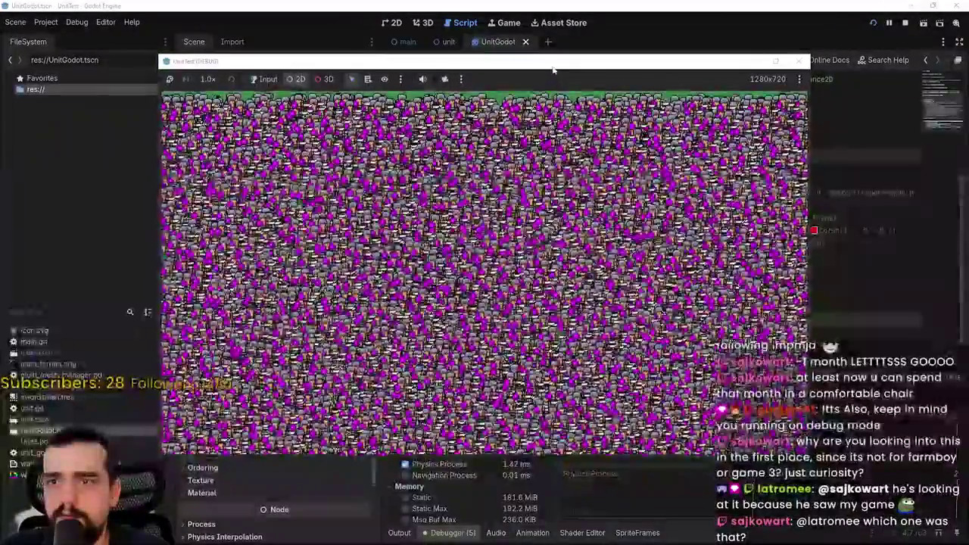
Step: Watch the swarm hold 59–60 FPS at about 33–47 ms process time, then close the game
{"action": "left_click_drag", "start_coordinate": [552, 74], "coordinate": [541, 10]}
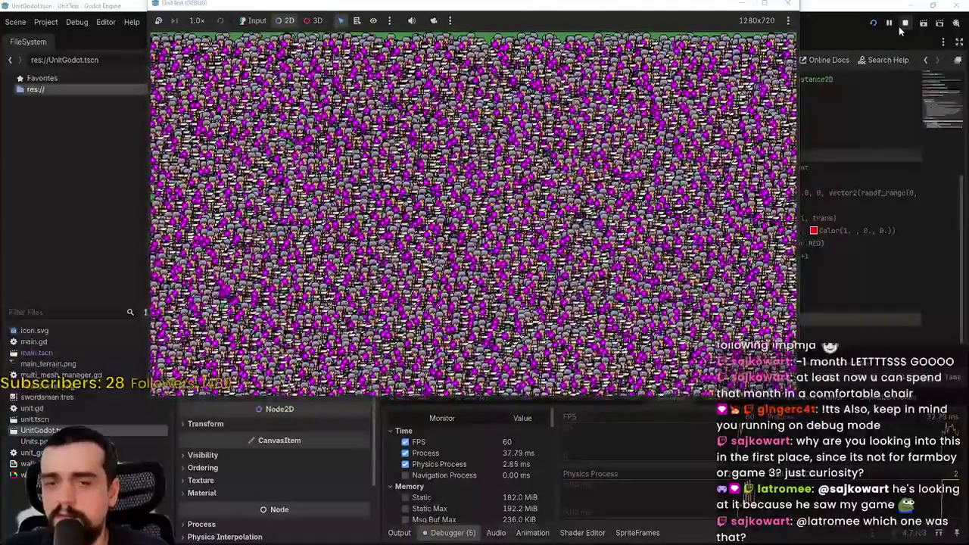
{"action": "left_click", "coordinate": [906, 22]}
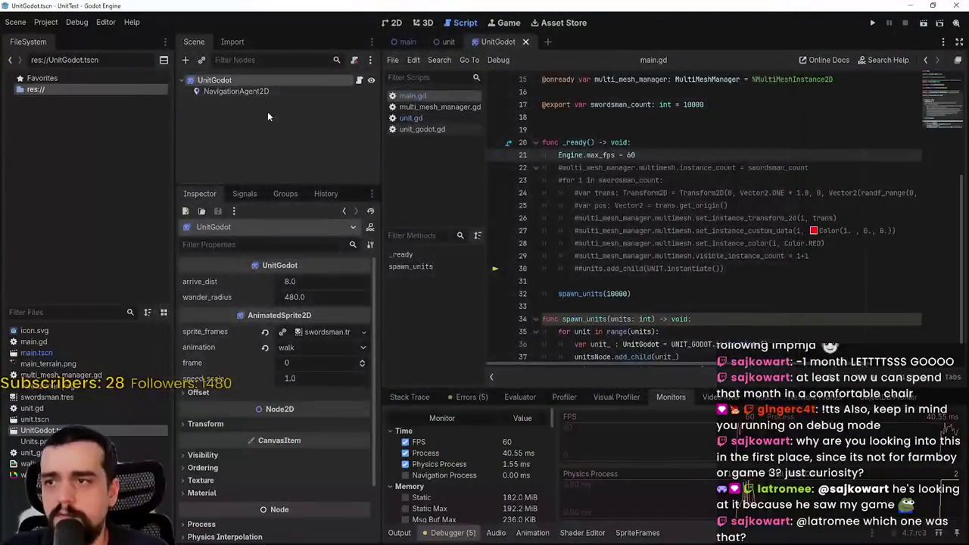
Step: Delete the NavigationAgent2D node, then run and stop the game to check its FPS
{"action": "right_click", "coordinate": [260, 93]}
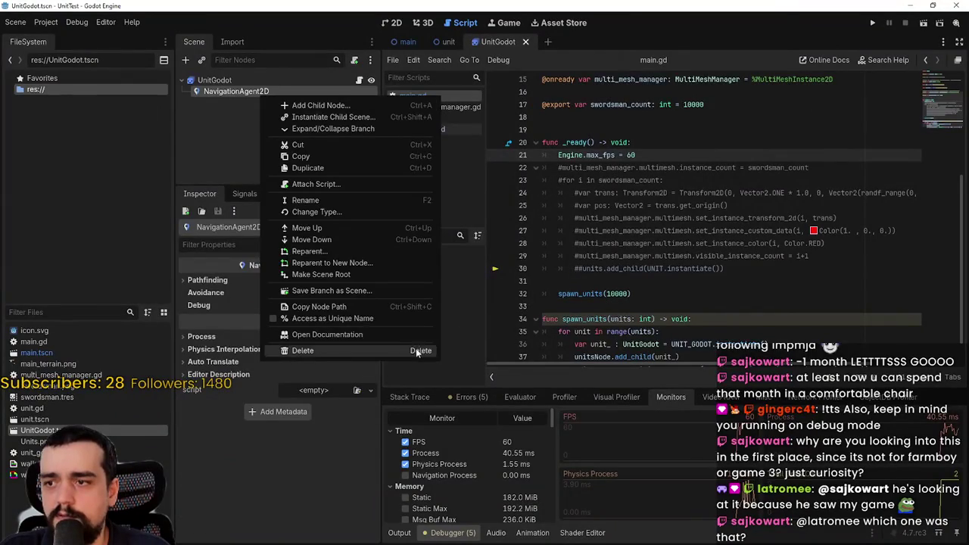
{"action": "left_click", "coordinate": [416, 351]}
{"action": "key", "text": "Return"}
{"action": "left_click", "coordinate": [872, 23]}
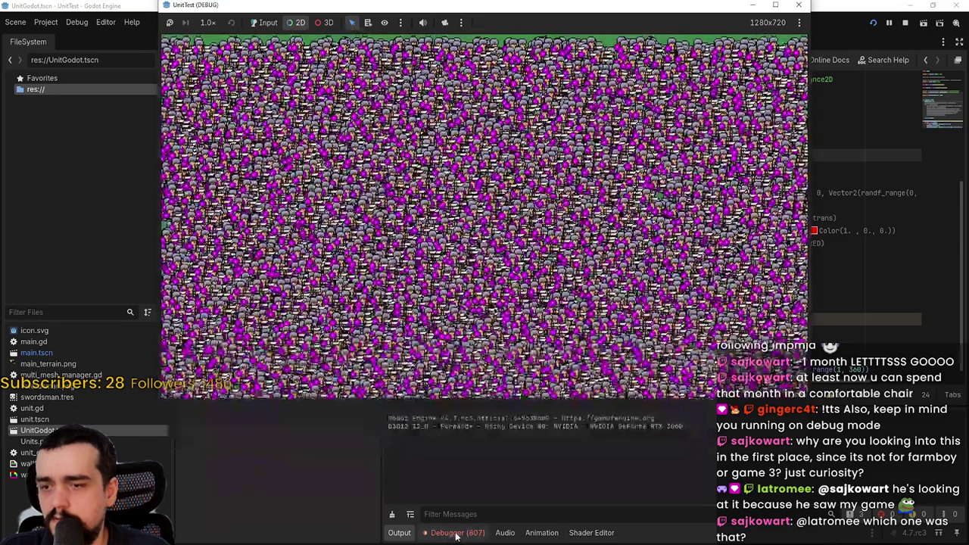
{"action": "left_click", "coordinate": [446, 534]}
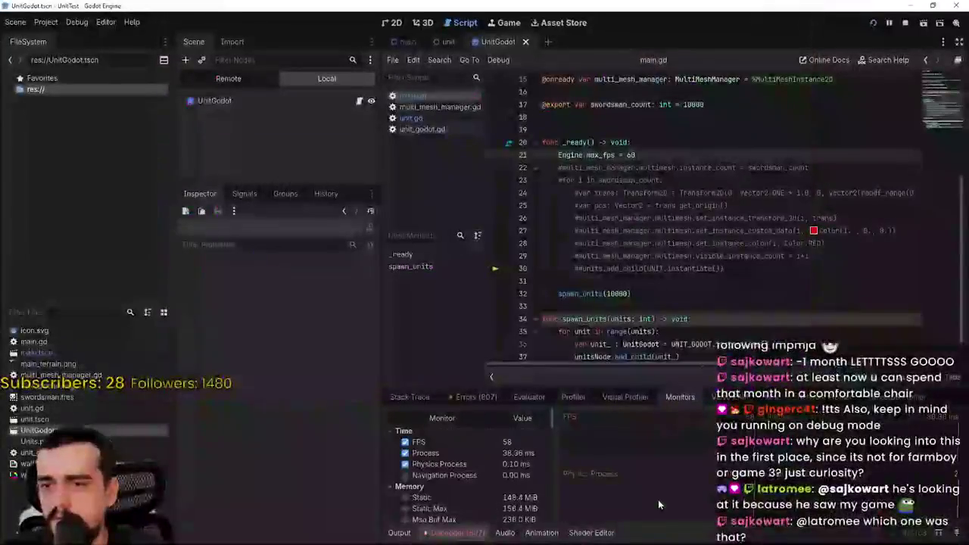
{"action": "key", "text": "alt+Tab"}
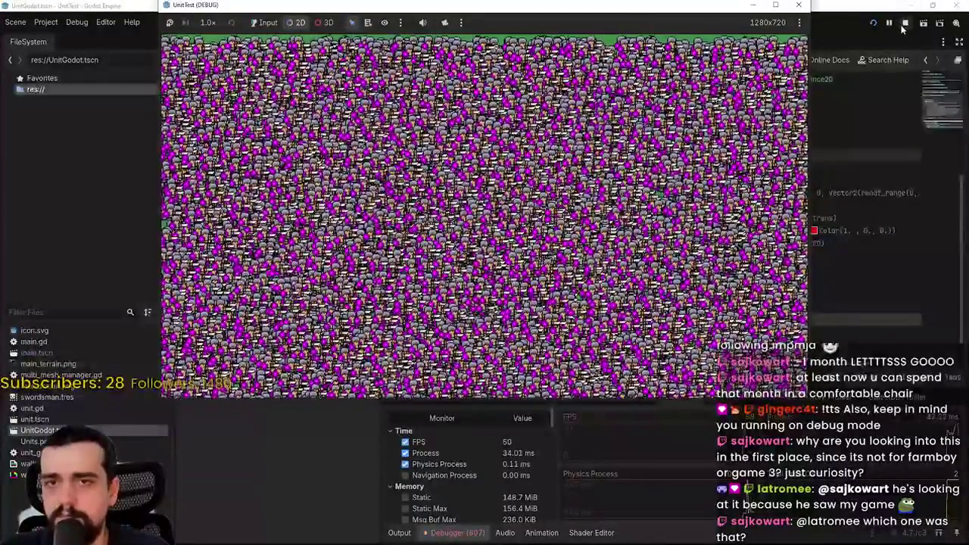
{"action": "left_click", "coordinate": [905, 22]}
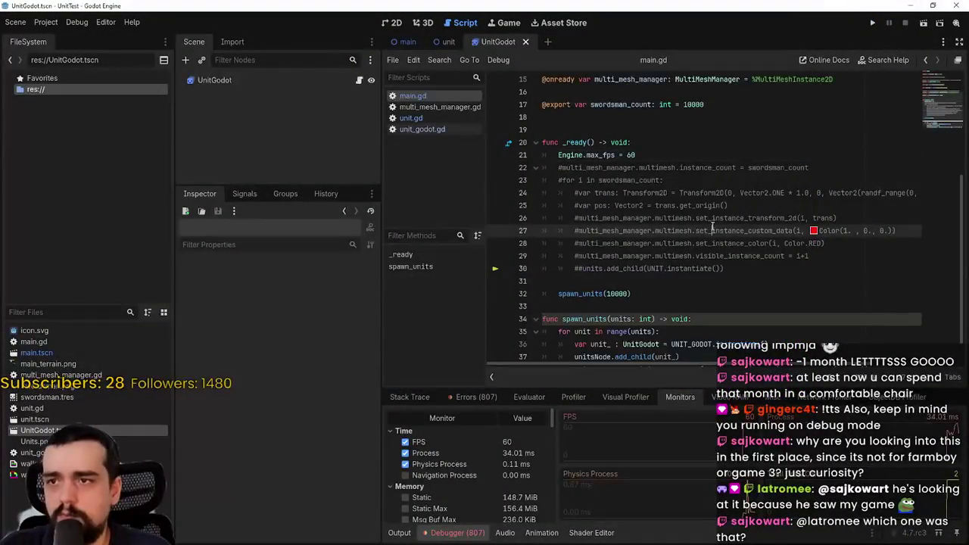
Step: Comment out the 'Engine.max_fps = 60' line in main.gd and relaunch the game uncapped
{"action": "left_click", "coordinate": [295, 83]}
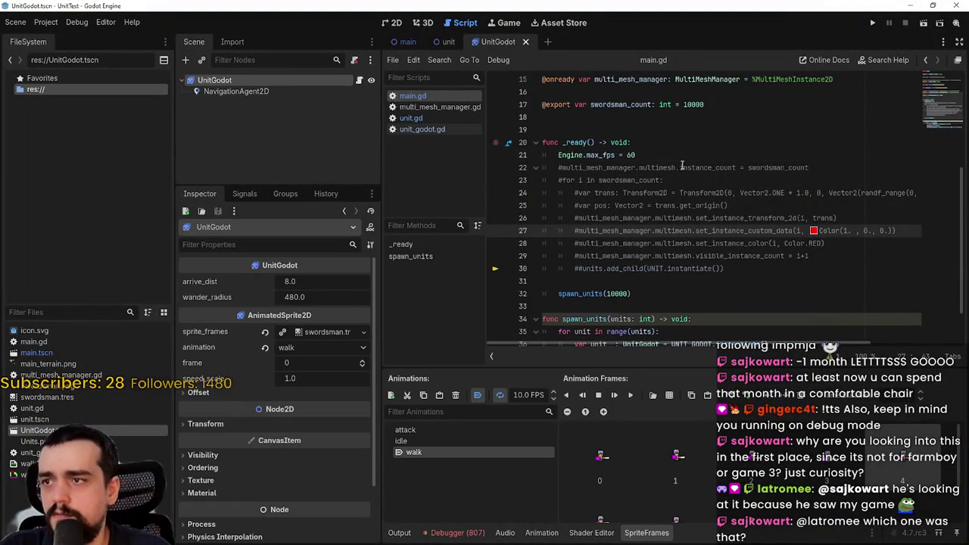
{"action": "left_click", "coordinate": [730, 156]}
{"action": "double_click", "coordinate": [632, 156]}
{"action": "type", "text": "#"}
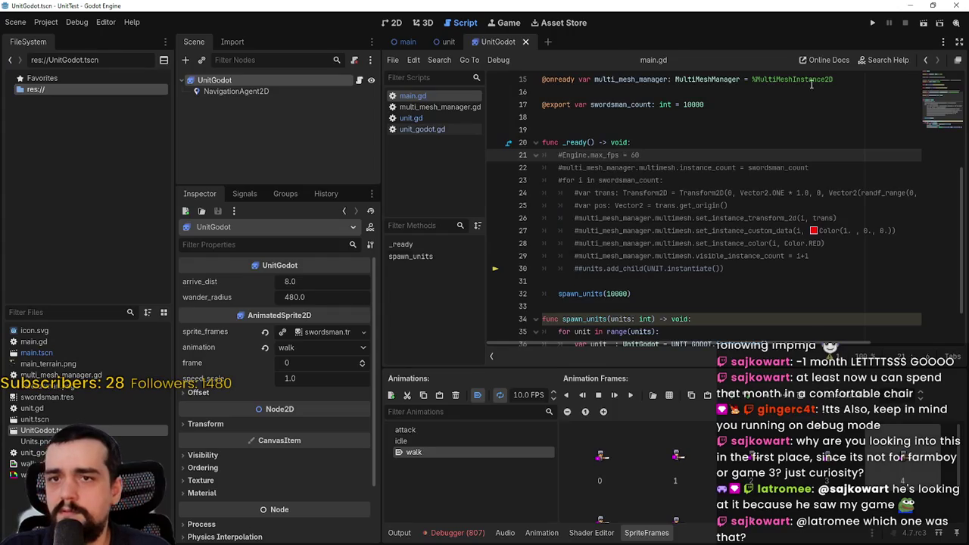
{"action": "left_click", "coordinate": [872, 24]}
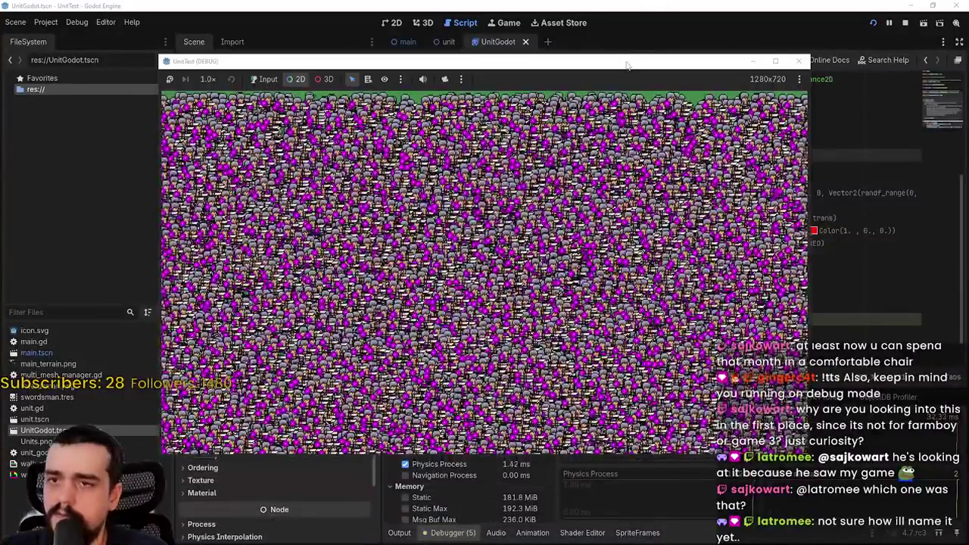
Step: Let the uncapped swarm run near 190 FPS with its window at the screen top, then stop it
{"action": "left_click_drag", "start_coordinate": [624, 62], "coordinate": [585, 3]}
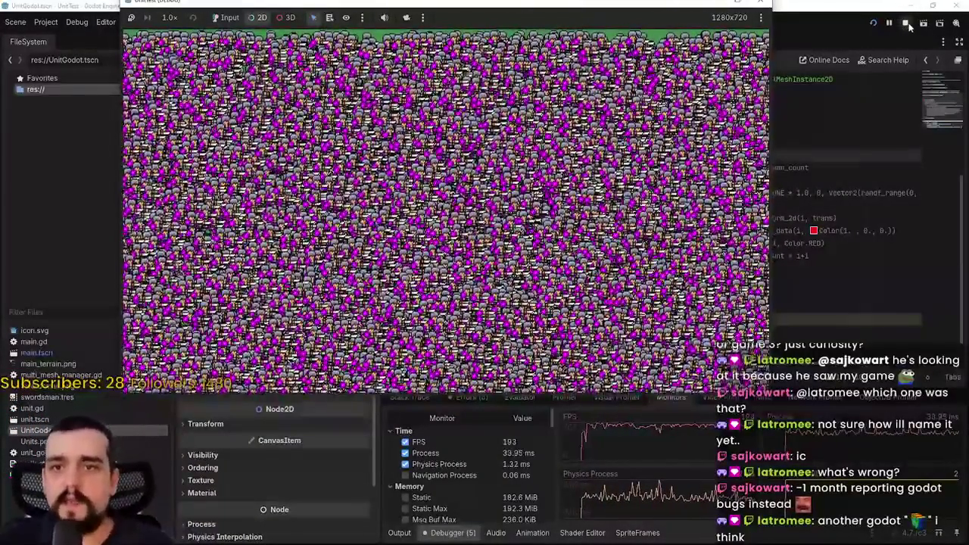
{"action": "left_click", "coordinate": [906, 23]}
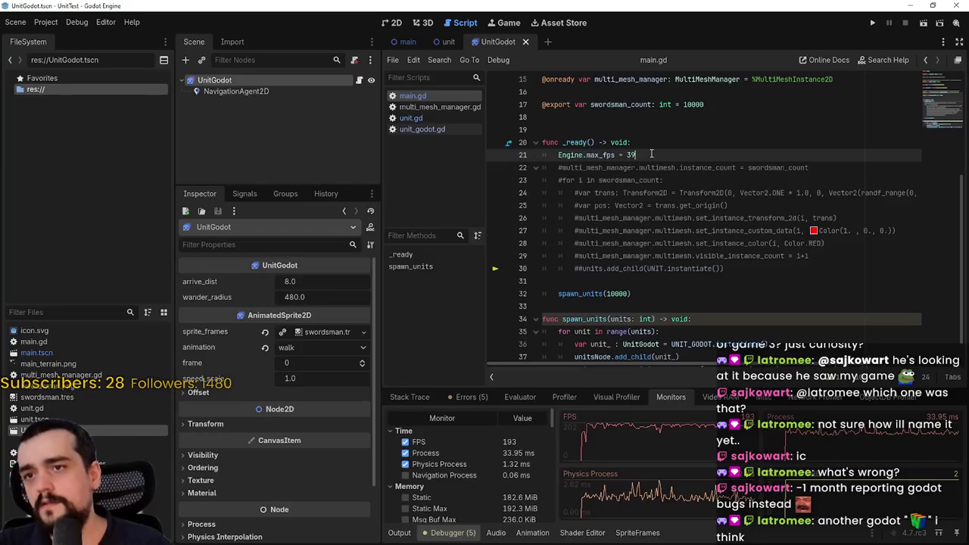
Step: Run the game with the 30 FPS cap and confirm the Monitors show a steady 30 FPS
{"action": "left_click", "coordinate": [873, 23]}
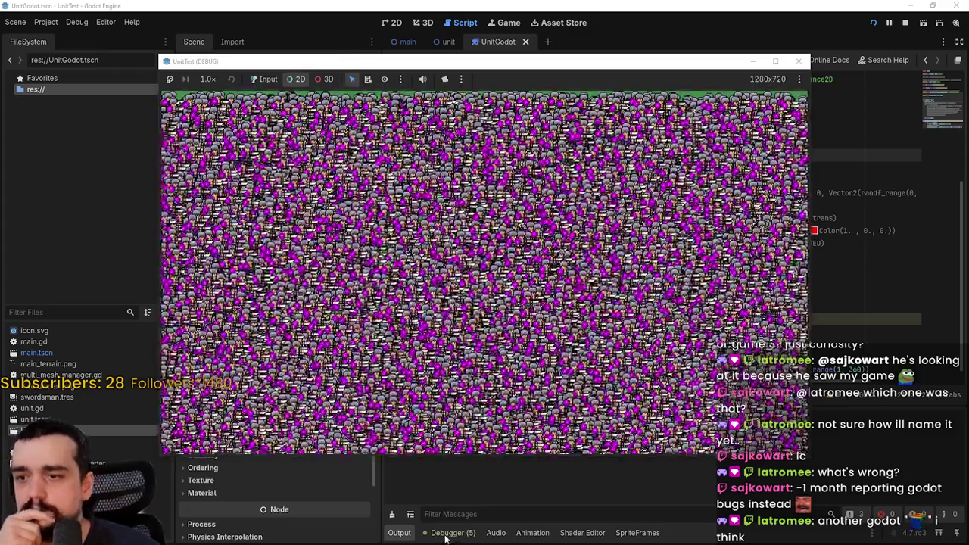
{"action": "left_click", "coordinate": [447, 533]}
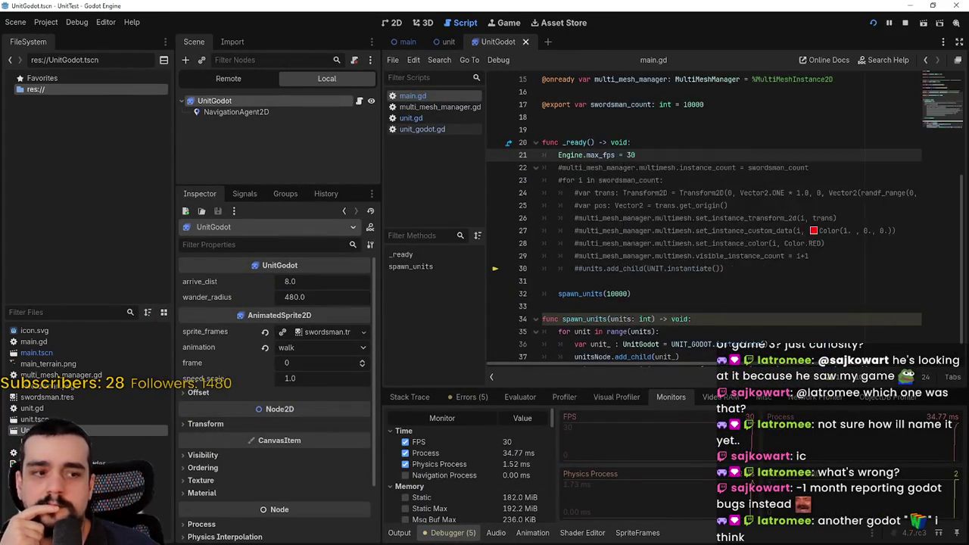
{"action": "key", "text": "alt+Tab"}
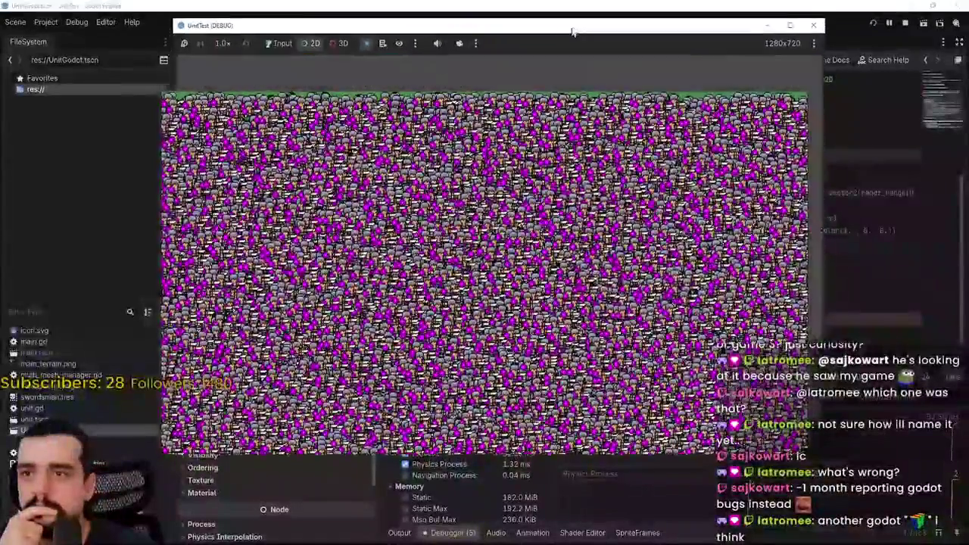
{"action": "left_click_drag", "start_coordinate": [574, 30], "coordinate": [578, 17]}
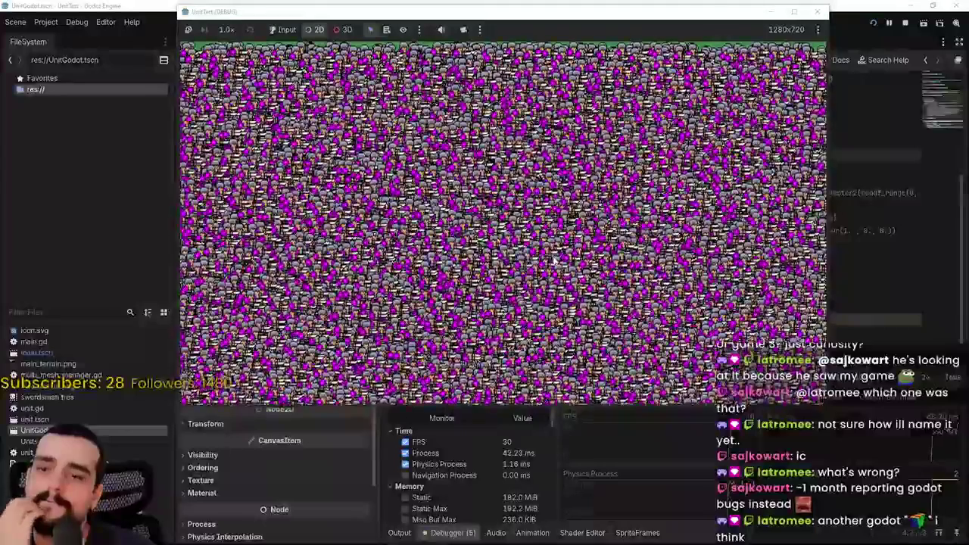
{"action": "key", "text": "alt+Tab"}
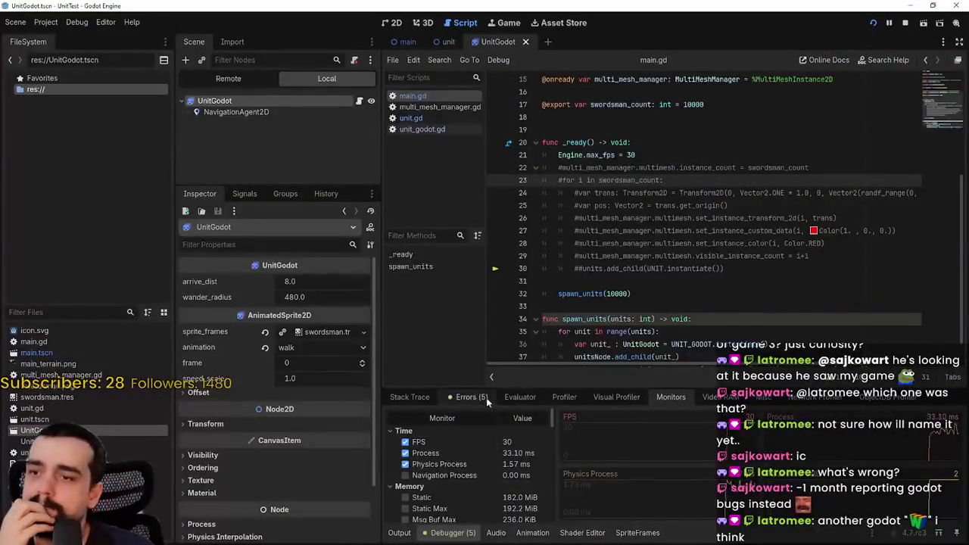
Step: In an enlarged Profiler, stop recording and inspect the timings of frames 1147 and 1063
{"action": "left_click", "coordinate": [566, 396]}
{"action": "left_click_drag", "start_coordinate": [492, 385], "coordinate": [516, 89]}
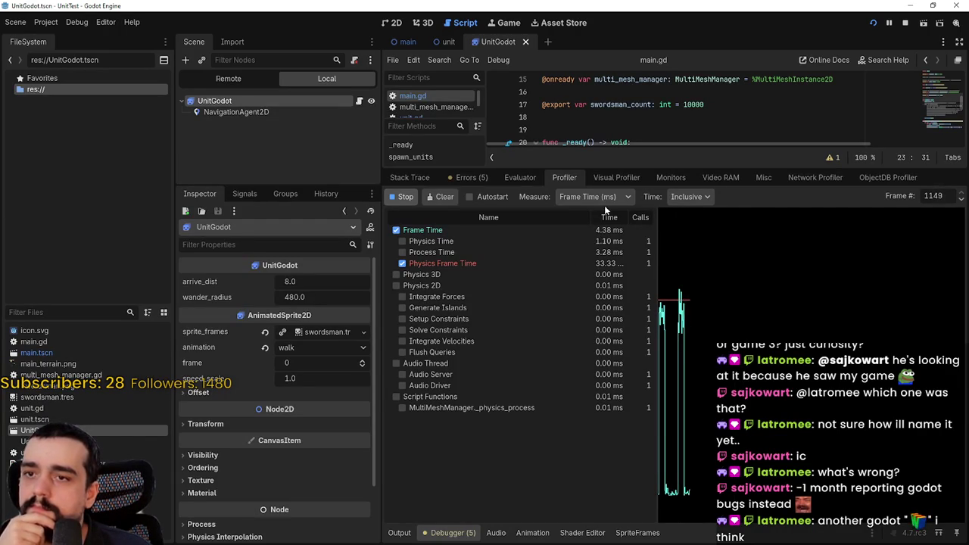
{"action": "left_click", "coordinate": [409, 198]}
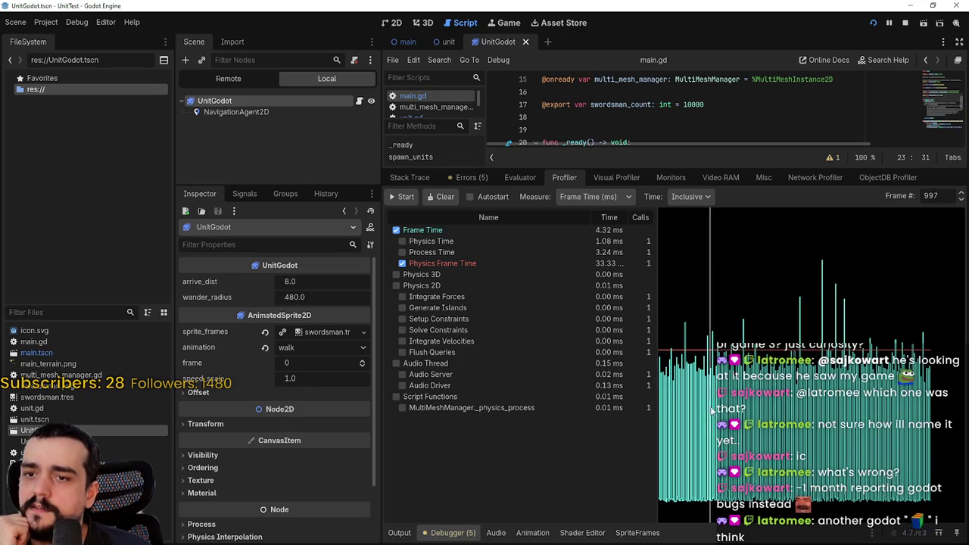
{"action": "left_click", "coordinate": [793, 398]}
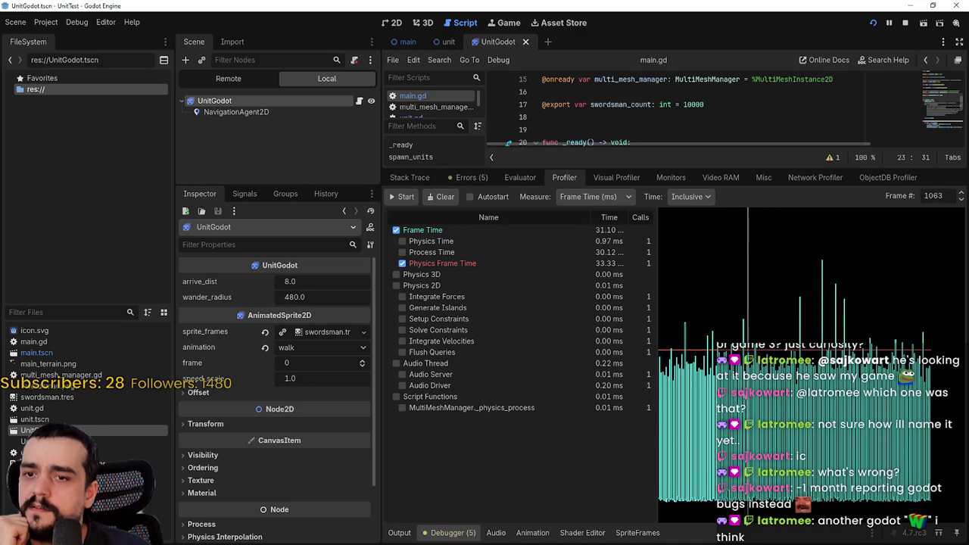
{"action": "left_click", "coordinate": [742, 396]}
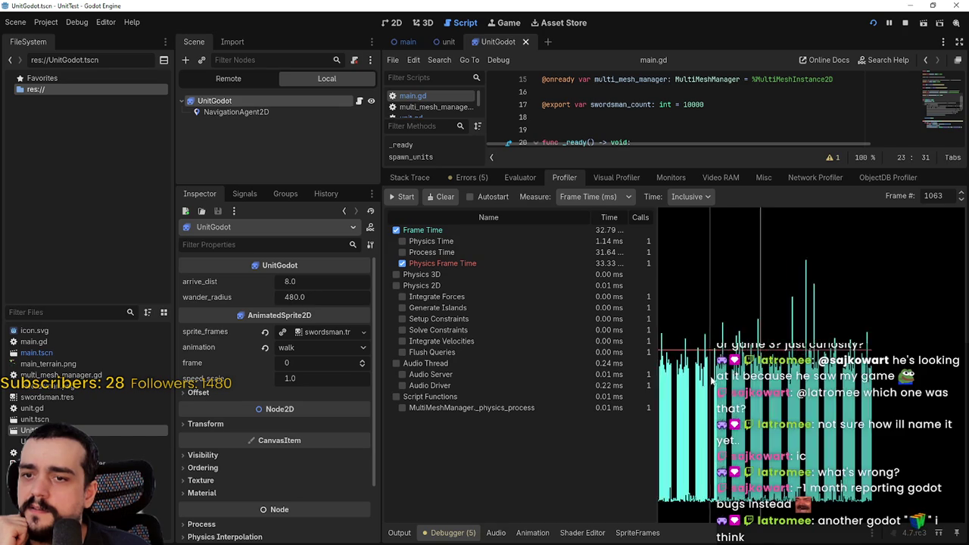
Step: Step back and forth through profiled frames to compare slow and fast frame times
{"action": "left_click_drag", "start_coordinate": [705, 383], "coordinate": [689, 383]}
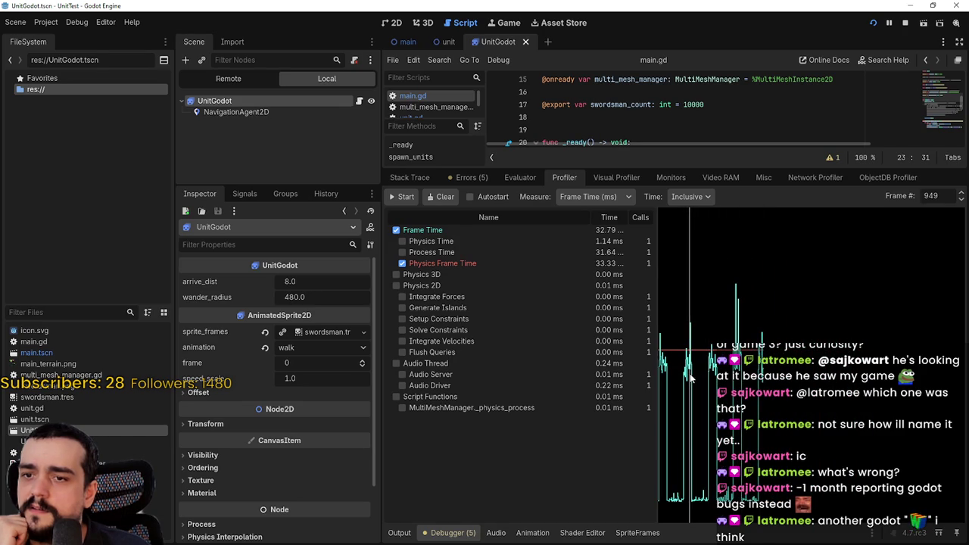
{"action": "left_click", "coordinate": [961, 195]}
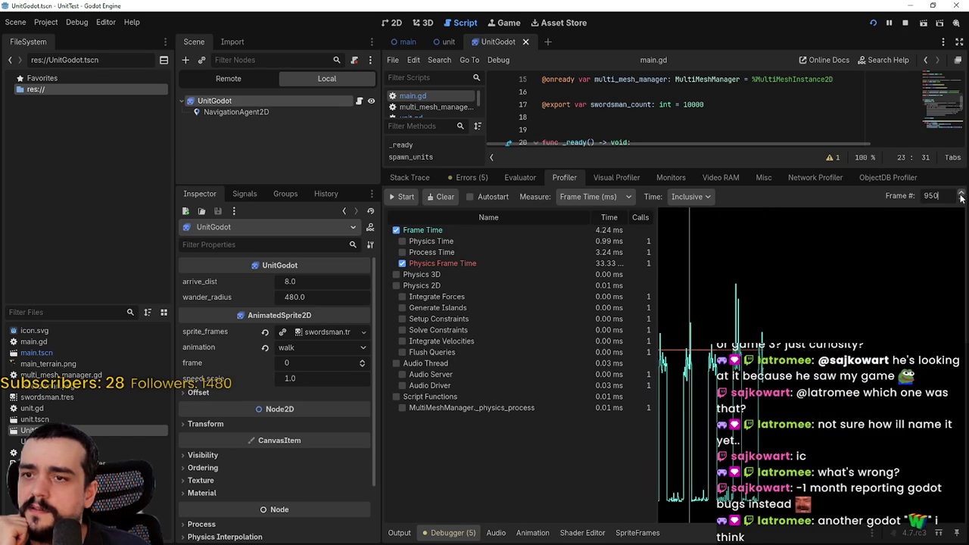
{"action": "left_click", "coordinate": [961, 195]}
{"action": "left_click", "coordinate": [961, 194]}
{"action": "left_click", "coordinate": [961, 200]}
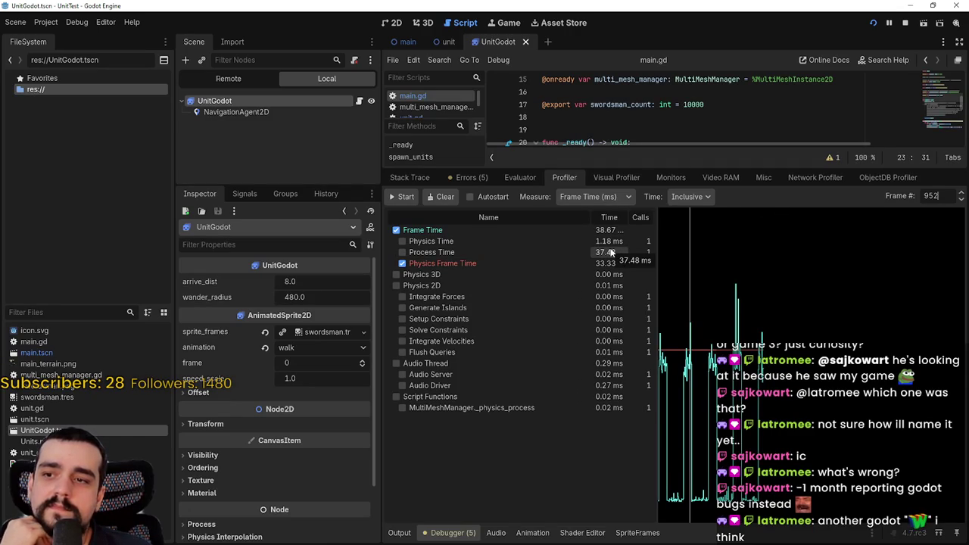
{"action": "left_click", "coordinate": [960, 196]}
{"action": "left_click", "coordinate": [961, 195]}
{"action": "left_click", "coordinate": [960, 195]}
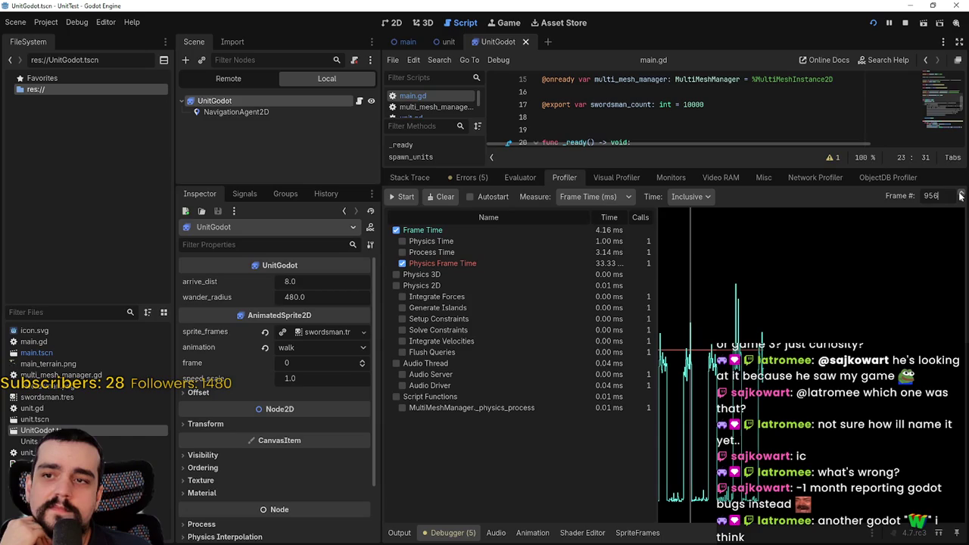
{"action": "left_click", "coordinate": [960, 200]}
{"action": "left_click", "coordinate": [962, 195]}
{"action": "left_click", "coordinate": [962, 196]}
{"action": "left_click", "coordinate": [961, 195]}
{"action": "left_click", "coordinate": [962, 196]}
{"action": "left_click", "coordinate": [962, 196]}
{"action": "left_click", "coordinate": [962, 195]}
{"action": "left_click", "coordinate": [962, 196]}
{"action": "left_click", "coordinate": [962, 196]}
{"action": "left_click", "coordinate": [961, 196]}
{"action": "left_click", "coordinate": [961, 196]}
Step: Skip ahead to later frames, then start the Visual Profiler recording per-frame render timings
{"action": "mouse_move", "coordinate": [959, 191]}
{"action": "left_mouse_down"}
{"action": "mouse_move", "coordinate": [959, 124]}
{"action": "mouse_move", "coordinate": [915, 199]}
{"action": "left_mouse_up"}
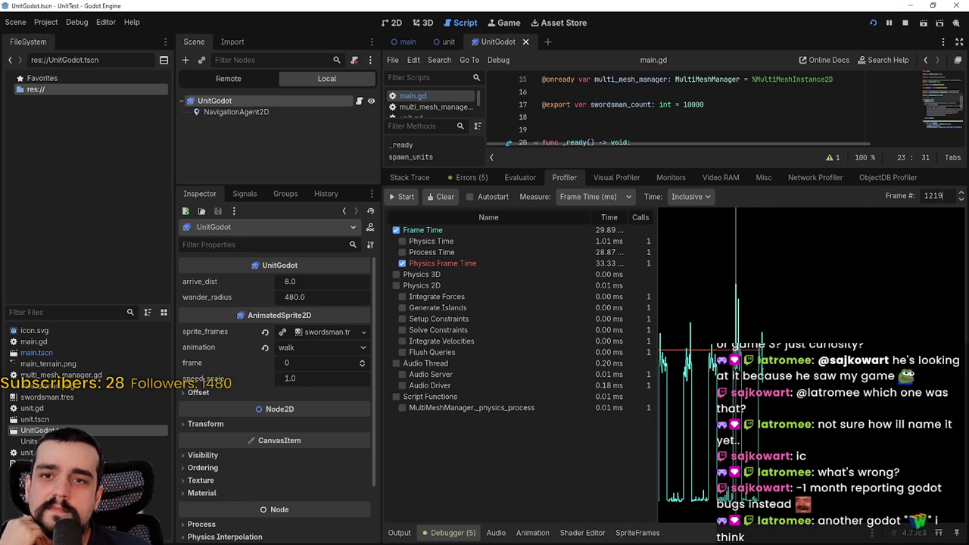
{"action": "left_click", "coordinate": [962, 200]}
{"action": "double_click", "coordinate": [962, 196]}
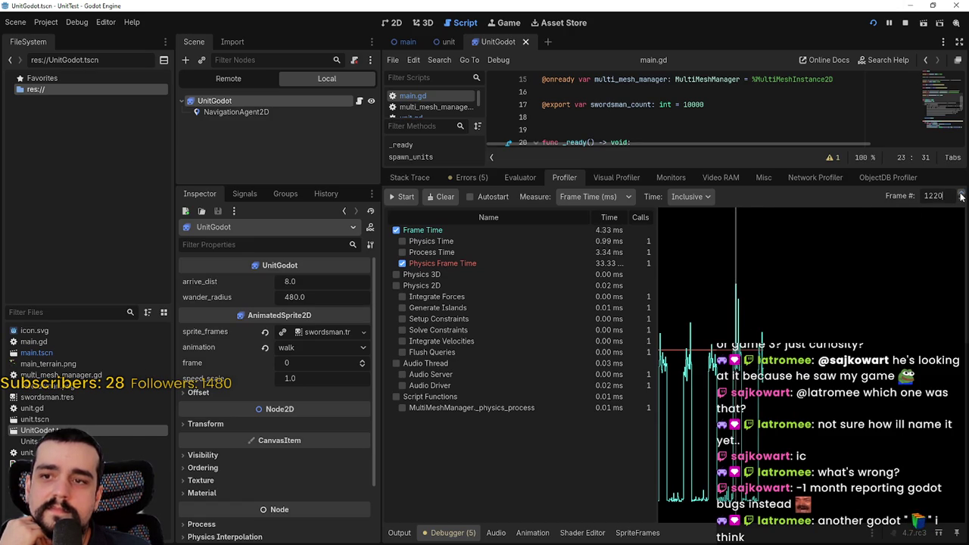
{"action": "double_click", "coordinate": [962, 196]}
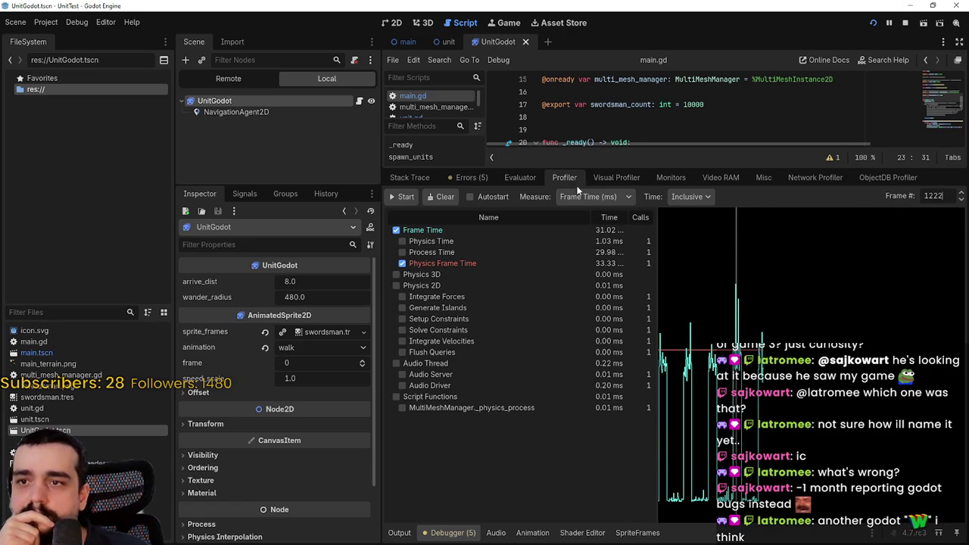
{"action": "left_click", "coordinate": [616, 178]}
{"action": "left_click", "coordinate": [395, 199]}
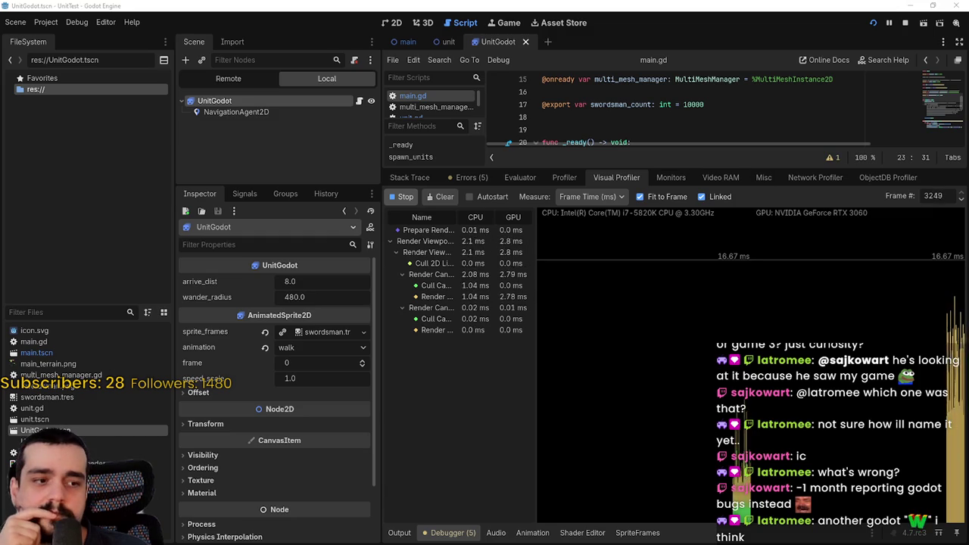
Step: Show the Monitors beside the running game to confirm it holds 30 FPS
{"action": "key", "text": "alt+Tab"}
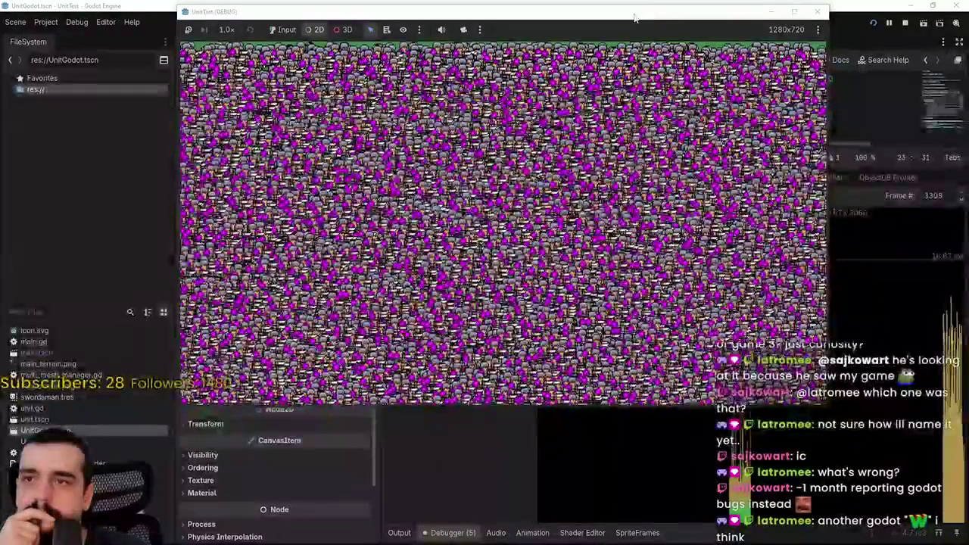
{"action": "left_click_drag", "start_coordinate": [634, 16], "coordinate": [444, 17]}
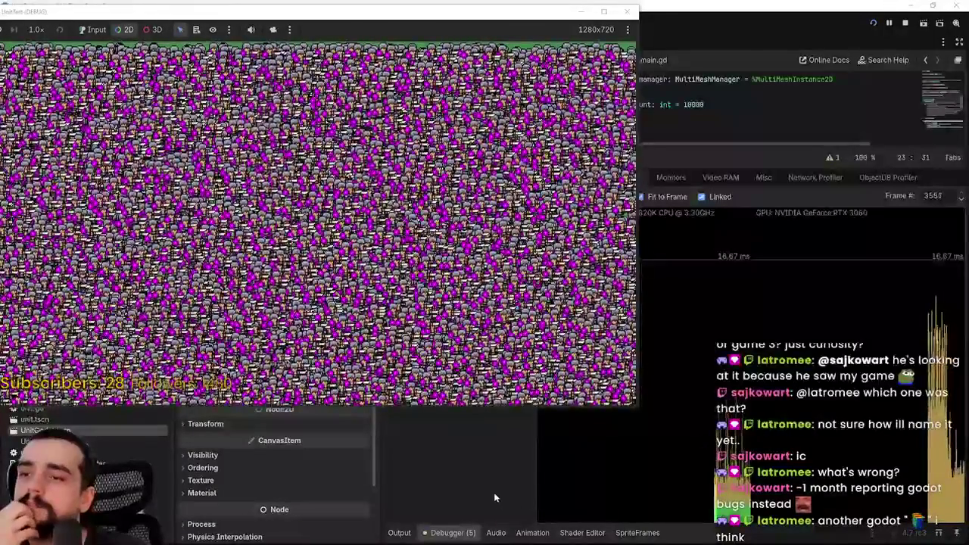
{"action": "left_click", "coordinate": [515, 483]}
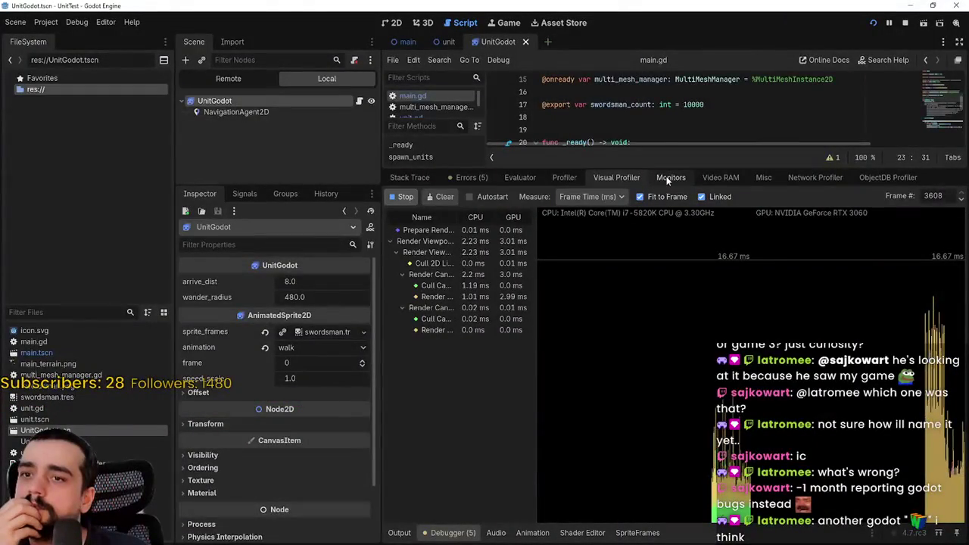
{"action": "left_click", "coordinate": [686, 178]}
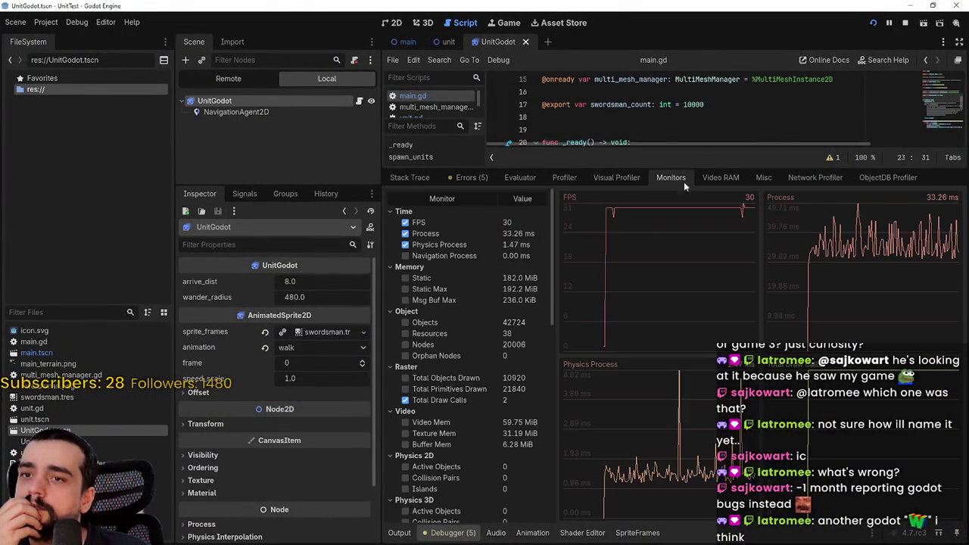
{"action": "mouse_move", "coordinate": [553, 168]}
{"action": "left_mouse_down"}
{"action": "mouse_move", "coordinate": [530, 395]}
{"action": "mouse_move", "coordinate": [524, 341]}
{"action": "left_mouse_up"}
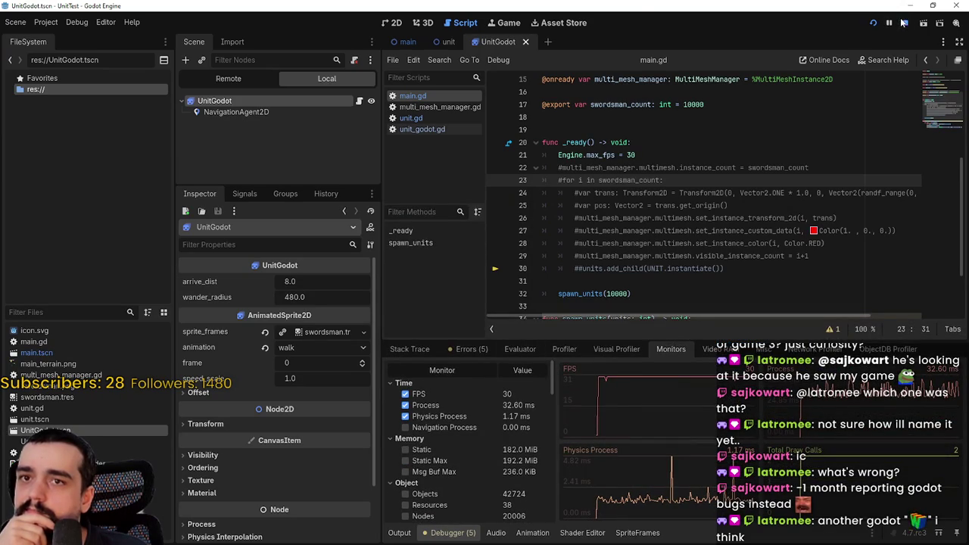
Step: Stop the game and comment out 'Engine.max_fps = 30' on line 21 of main.gd
{"action": "left_click", "coordinate": [904, 22]}
{"action": "left_click", "coordinate": [558, 154]}
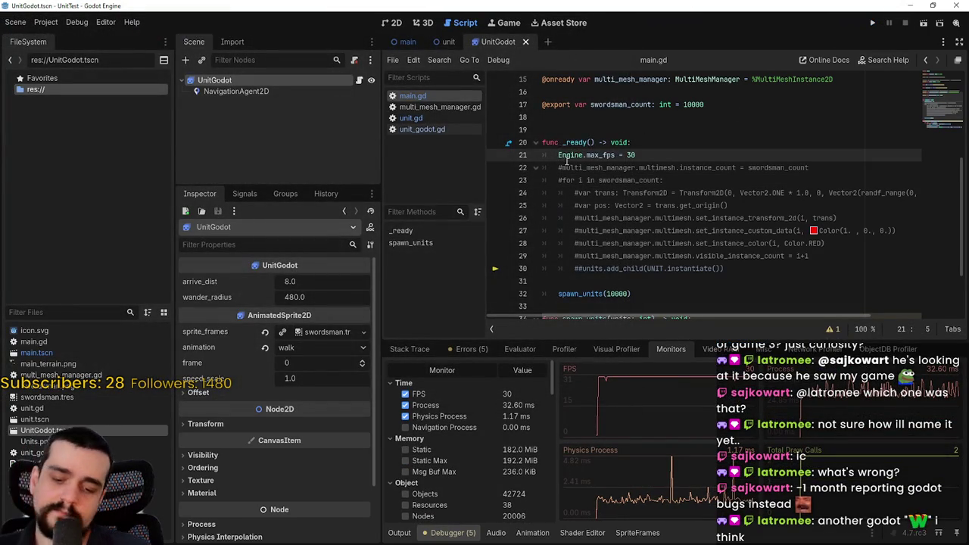
{"action": "type", "text": "#"}
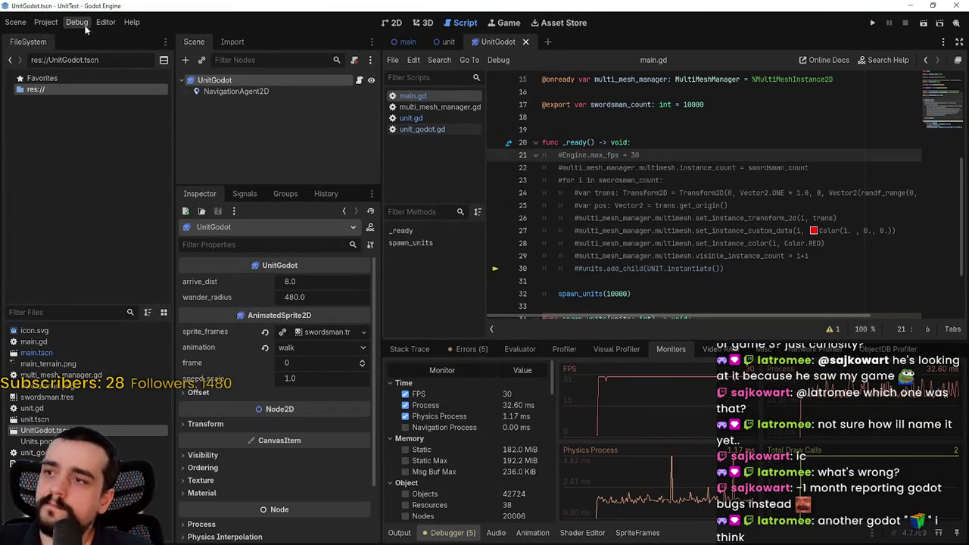
{"action": "left_click", "coordinate": [45, 22]}
{"action": "left_click", "coordinate": [72, 36]}
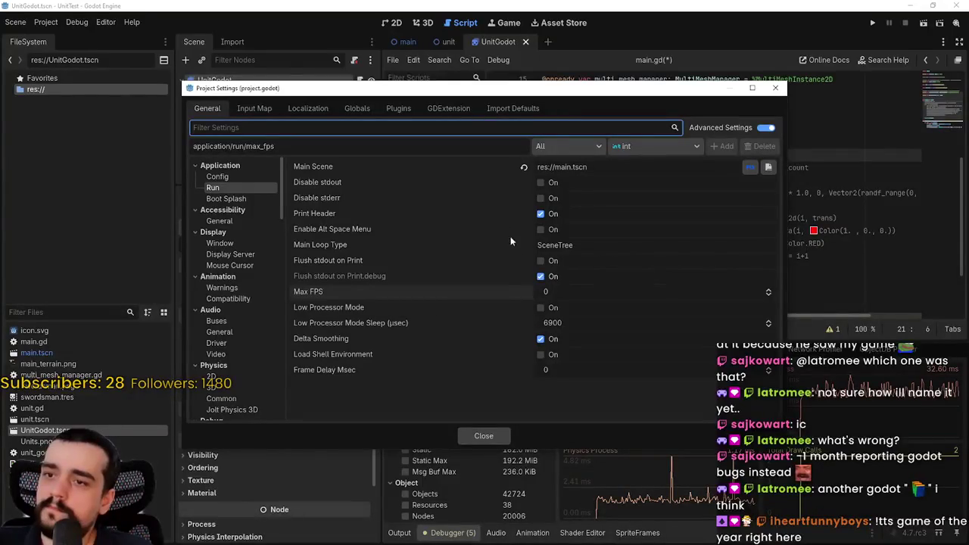
{"action": "scroll", "coordinate": [224, 282], "scroll_direction": "down", "scroll_amount": 1}
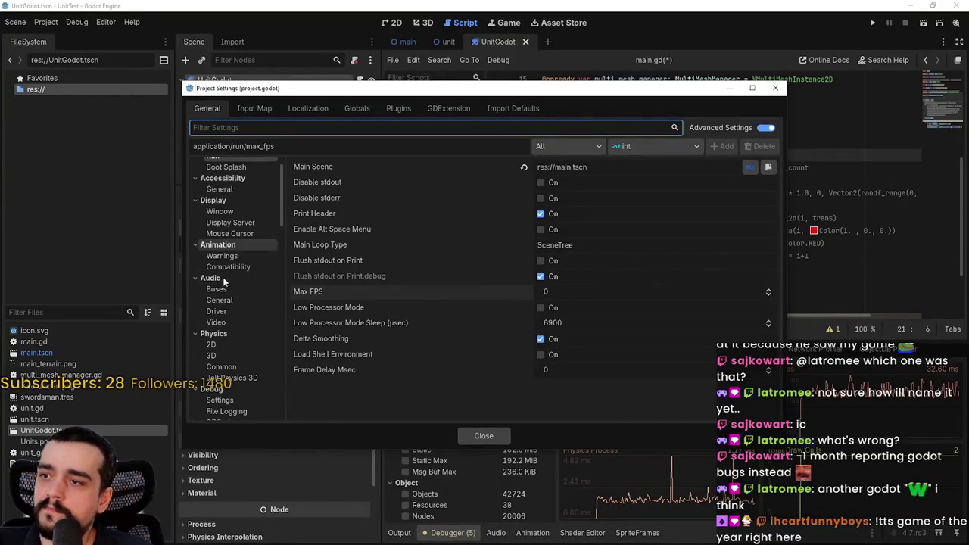
{"action": "scroll", "coordinate": [235, 254], "scroll_direction": "down", "scroll_amount": 2}
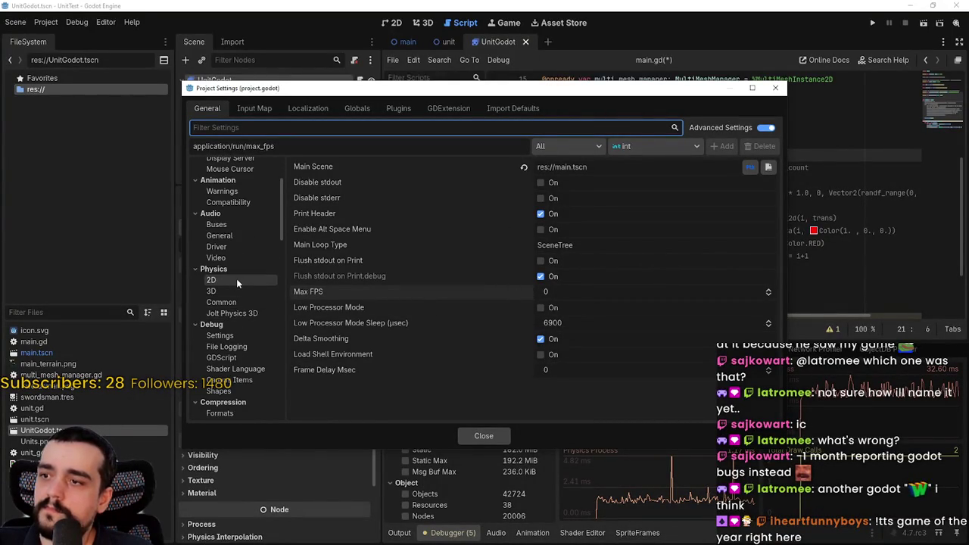
{"action": "left_click", "coordinate": [237, 279]}
{"action": "scroll", "coordinate": [237, 303], "scroll_direction": "down", "scroll_amount": 2}
{"action": "scroll", "coordinate": [235, 295], "scroll_direction": "down", "scroll_amount": 2}
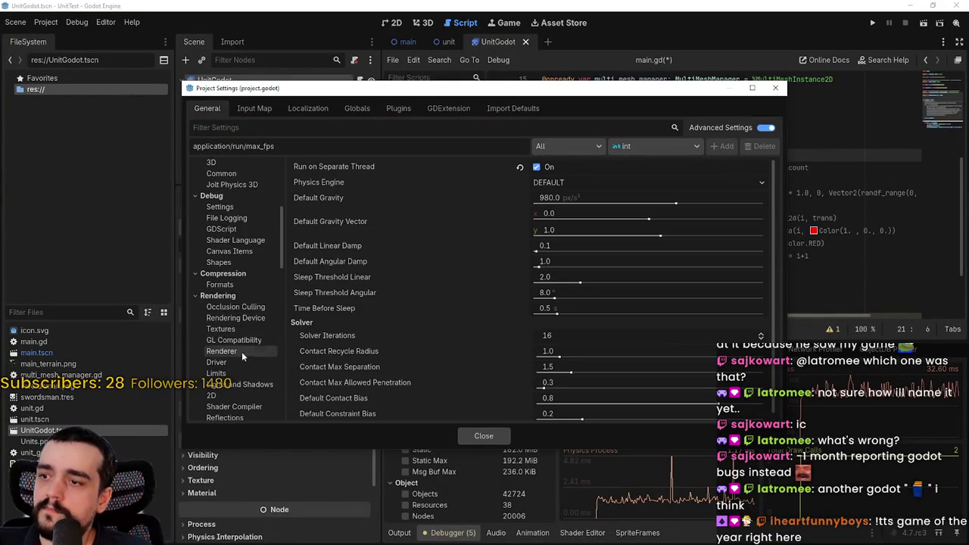
{"action": "scroll", "coordinate": [233, 324], "scroll_direction": "down", "scroll_amount": 1}
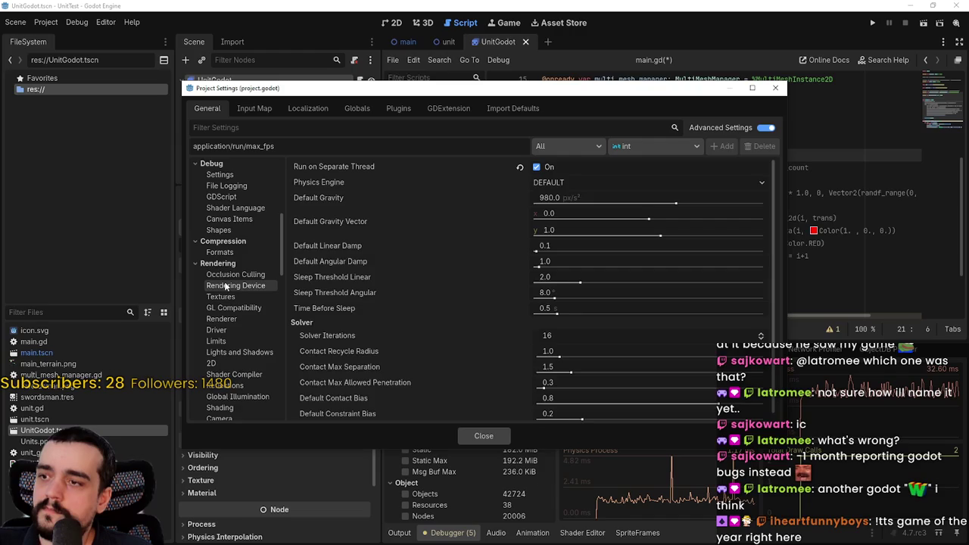
{"action": "left_click", "coordinate": [225, 287]}
{"action": "scroll", "coordinate": [463, 335], "scroll_direction": "down", "scroll_amount": 1}
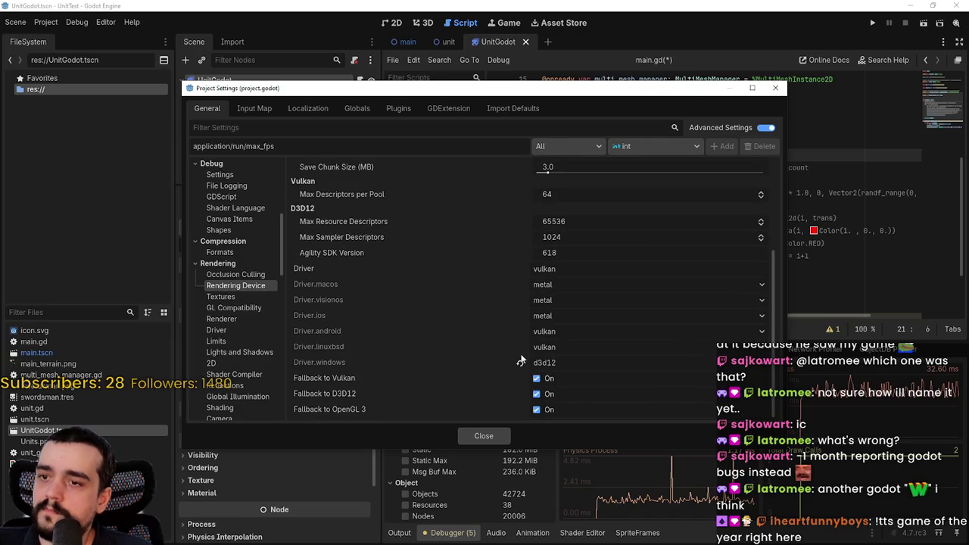
{"action": "scroll", "coordinate": [420, 317], "scroll_direction": "up", "scroll_amount": 1}
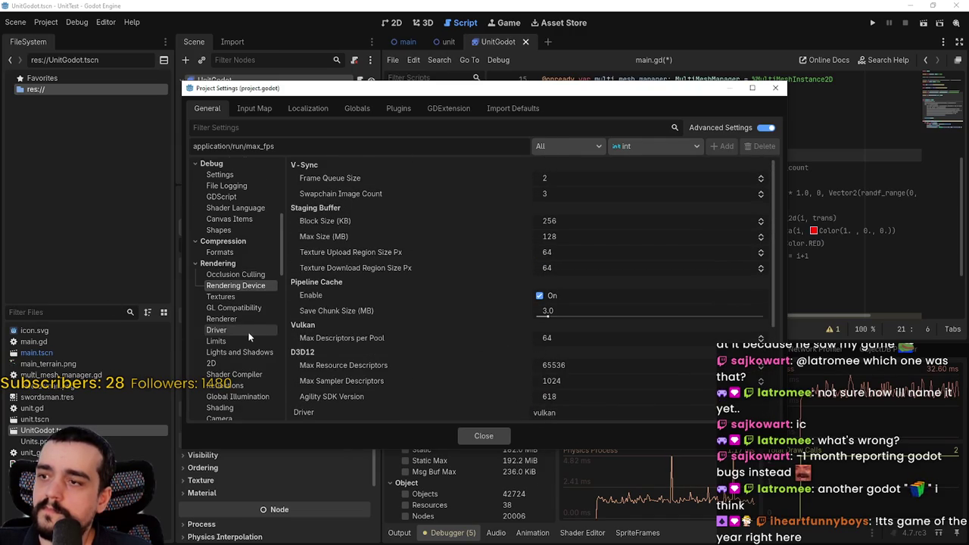
{"action": "scroll", "coordinate": [248, 337], "scroll_direction": "down", "scroll_amount": 2}
{"action": "left_click", "coordinate": [238, 303]}
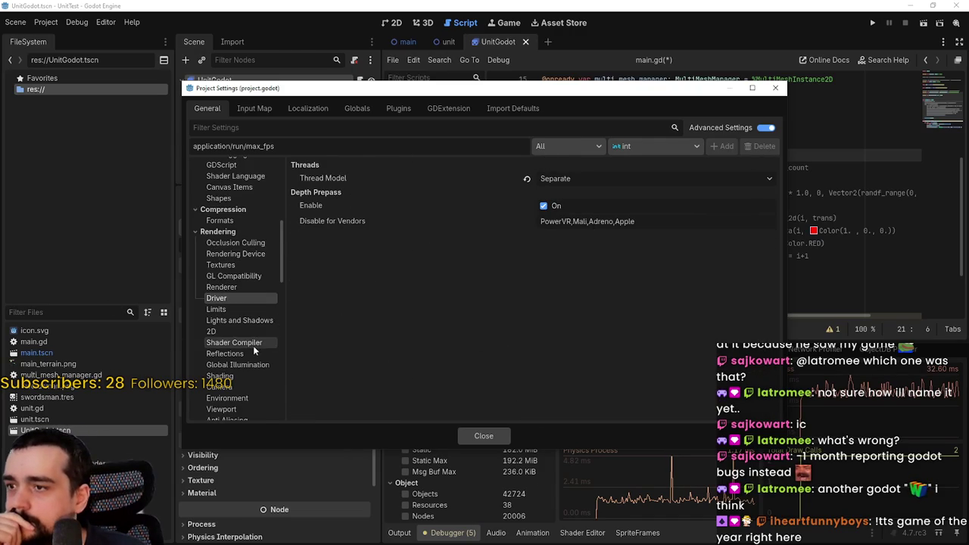
{"action": "scroll", "coordinate": [254, 341], "scroll_direction": "down", "scroll_amount": 6}
{"action": "scroll", "coordinate": [255, 338], "scroll_direction": "up", "scroll_amount": 8}
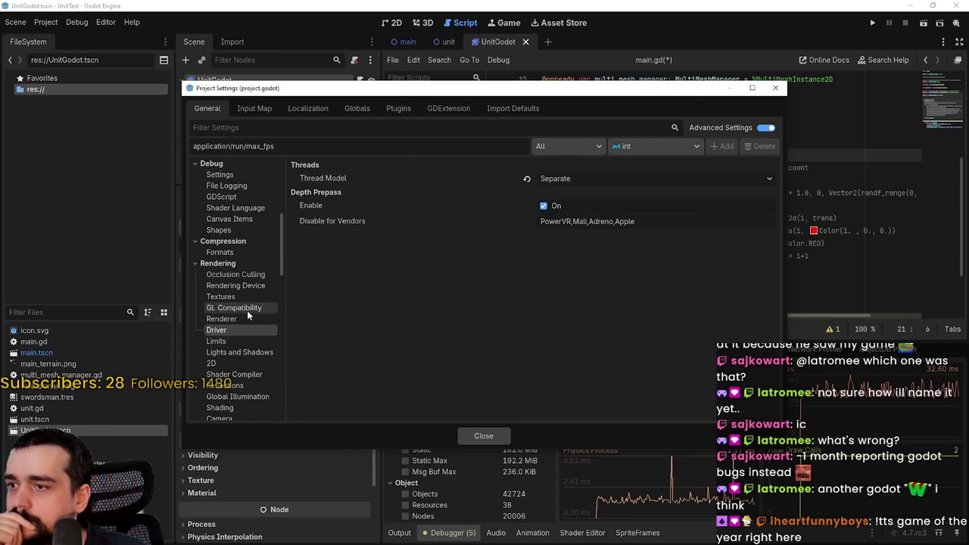
{"action": "left_click", "coordinate": [243, 318]}
{"action": "left_click", "coordinate": [244, 298]}
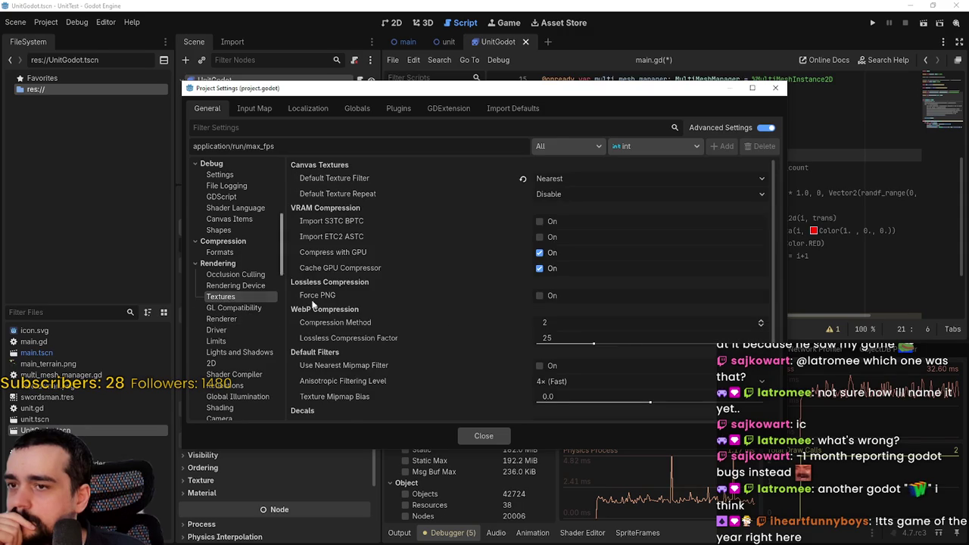
{"action": "scroll", "coordinate": [455, 333], "scroll_direction": "down", "scroll_amount": 3}
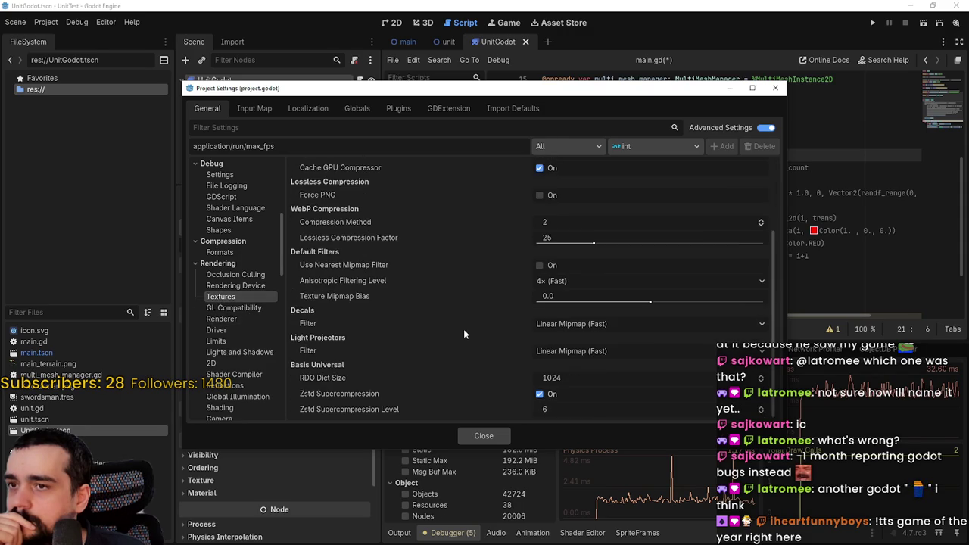
{"action": "left_click", "coordinate": [234, 286]}
{"action": "scroll", "coordinate": [523, 378], "scroll_direction": "down", "scroll_amount": 4}
{"action": "scroll", "coordinate": [519, 371], "scroll_direction": "up", "scroll_amount": 5}
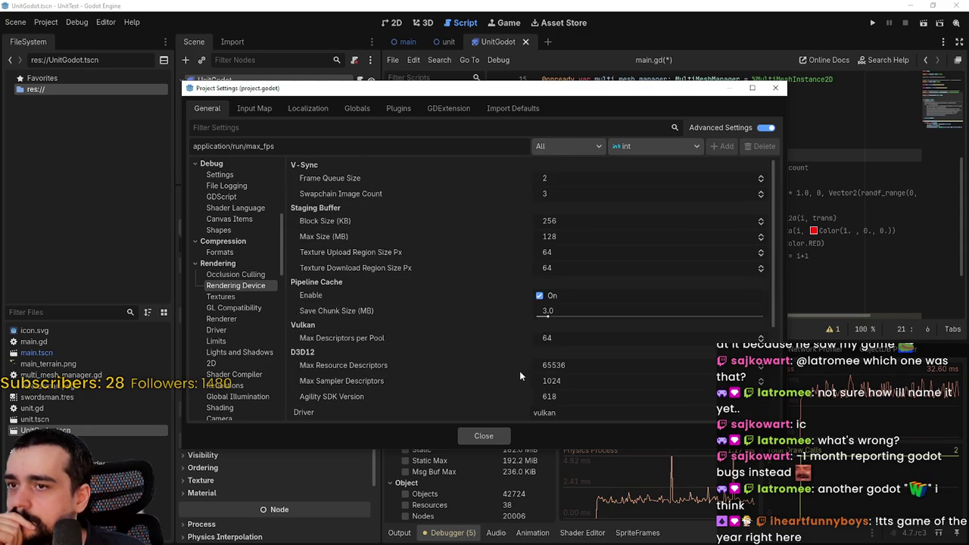
{"action": "scroll", "coordinate": [231, 307], "scroll_direction": "up", "scroll_amount": 6}
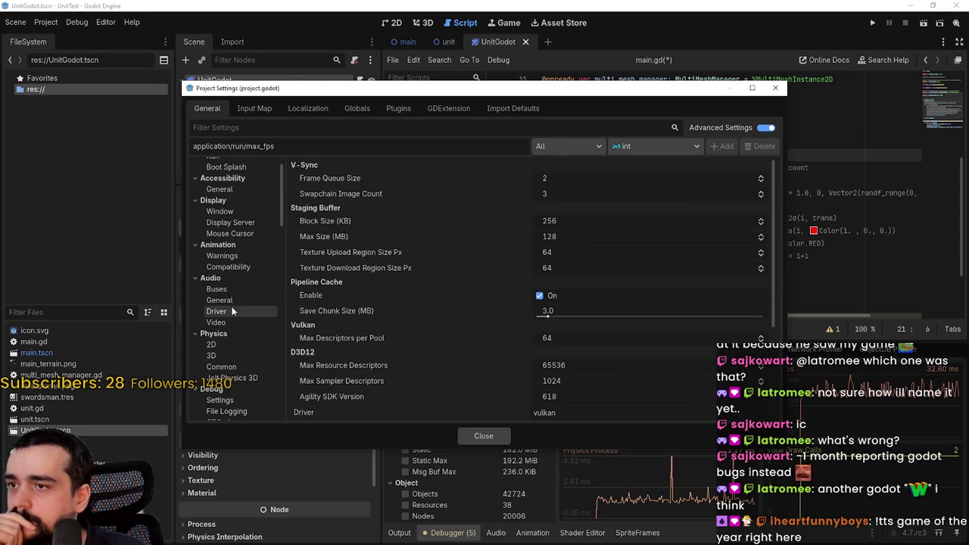
{"action": "mouse_move", "coordinate": [326, 181]}
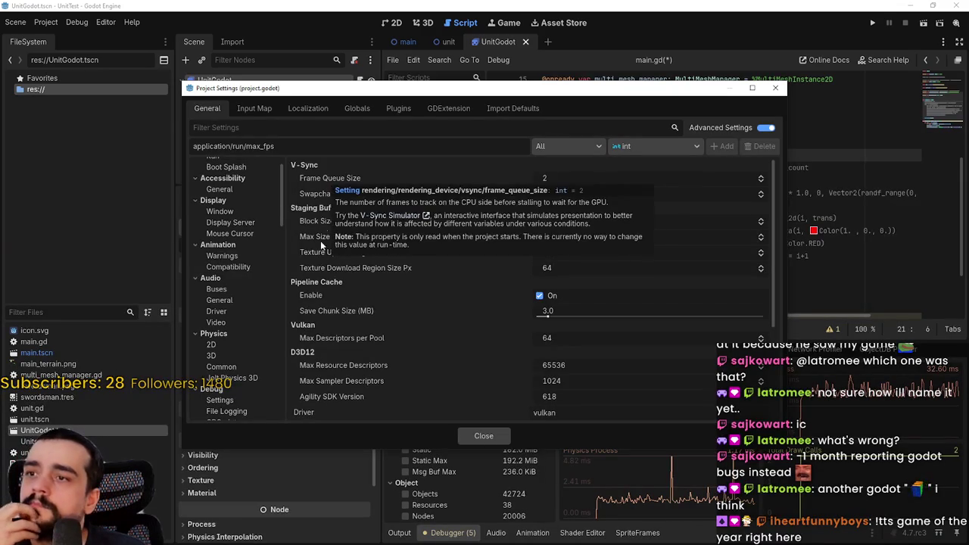
{"action": "mouse_move", "coordinate": [362, 340]}
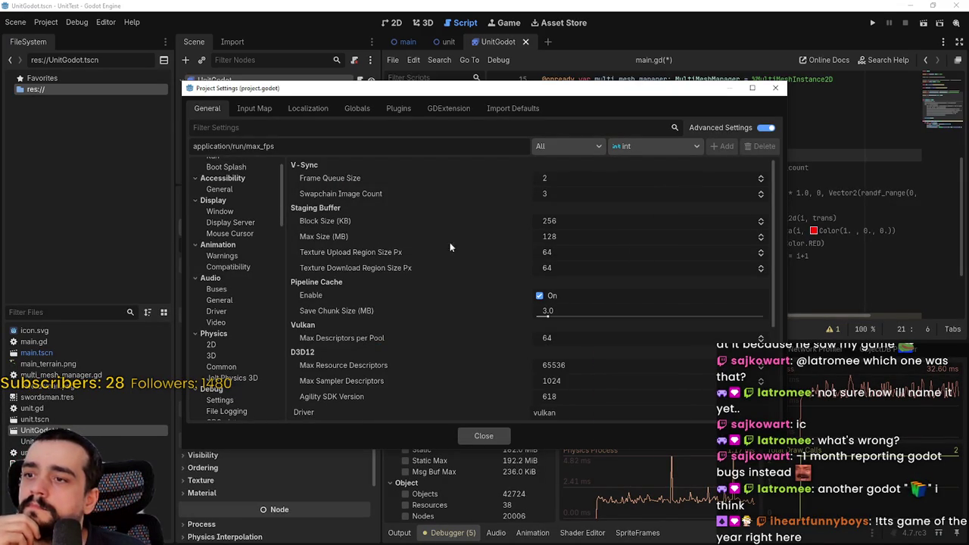
{"action": "left_click", "coordinate": [219, 212]}
{"action": "scroll", "coordinate": [534, 321], "scroll_direction": "down", "scroll_amount": 10}
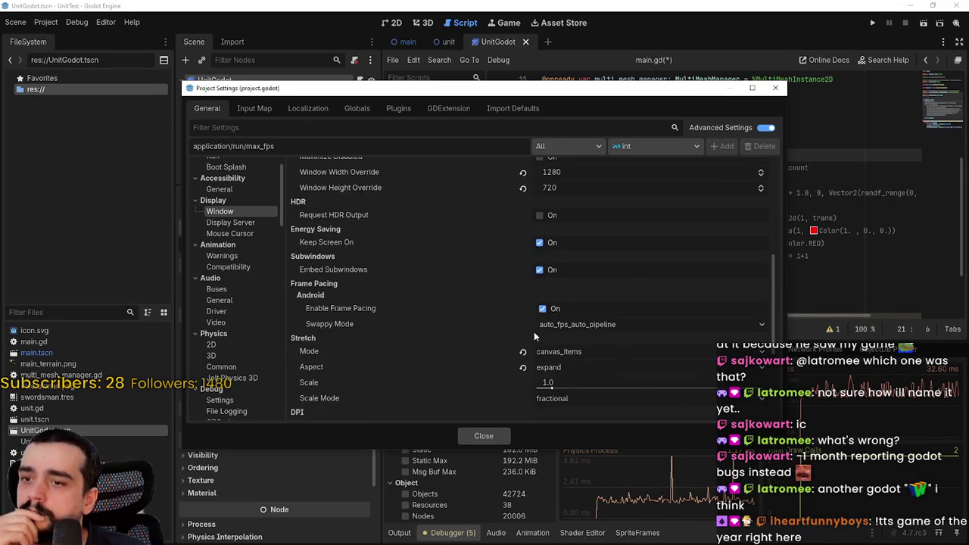
{"action": "scroll", "coordinate": [520, 362], "scroll_direction": "down", "scroll_amount": 5}
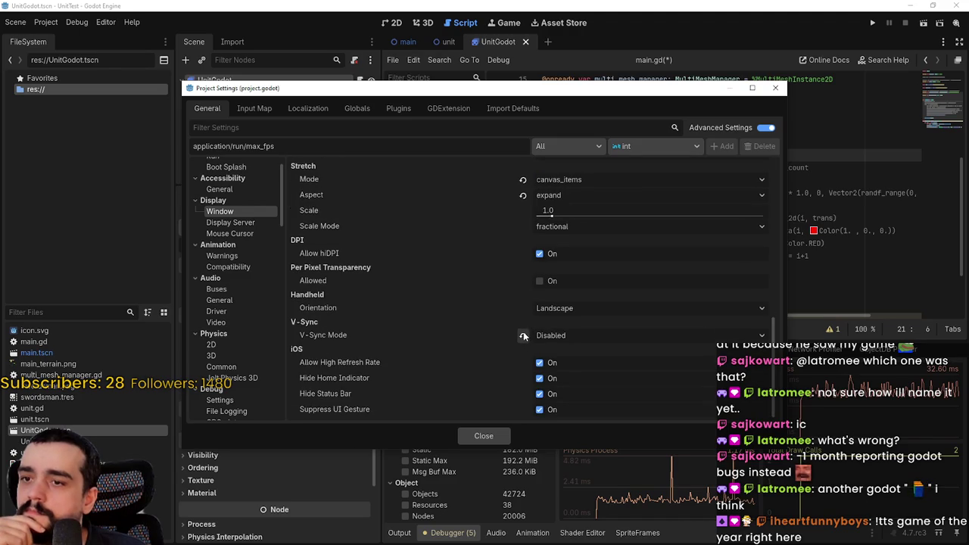
{"action": "left_click", "coordinate": [471, 442]}
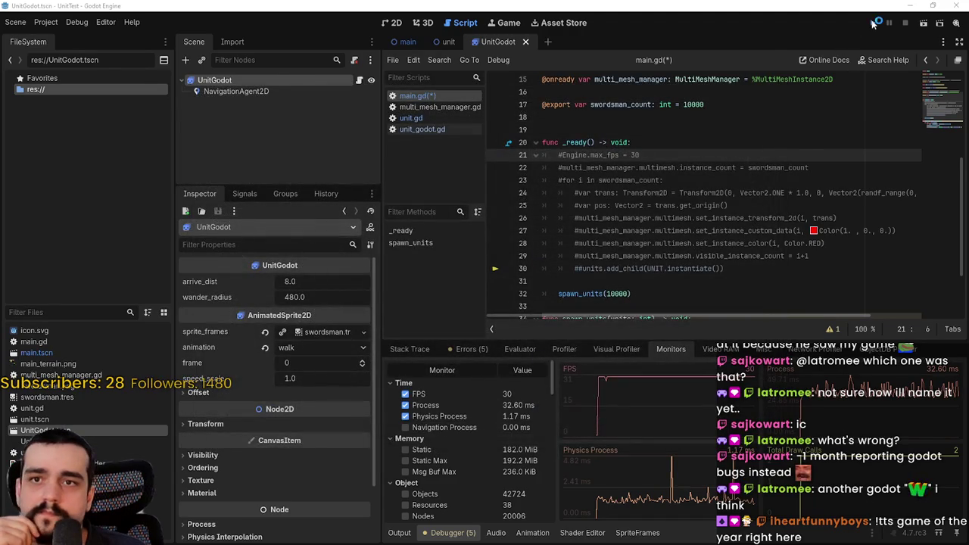
Step: Run the 10000-unit sword scene, watch the Monitors read 60 FPS, then stop it with F8
{"action": "left_click", "coordinate": [873, 23]}
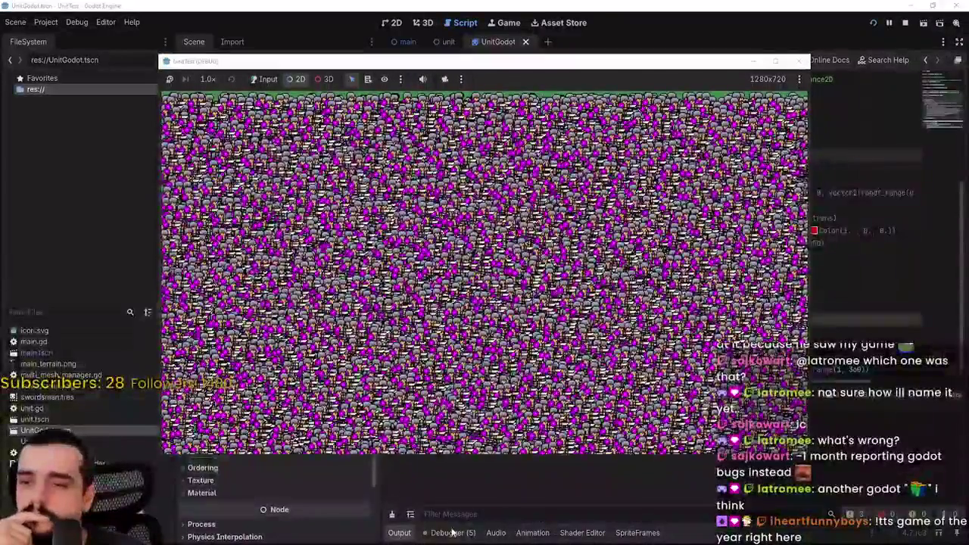
{"action": "left_click", "coordinate": [453, 532]}
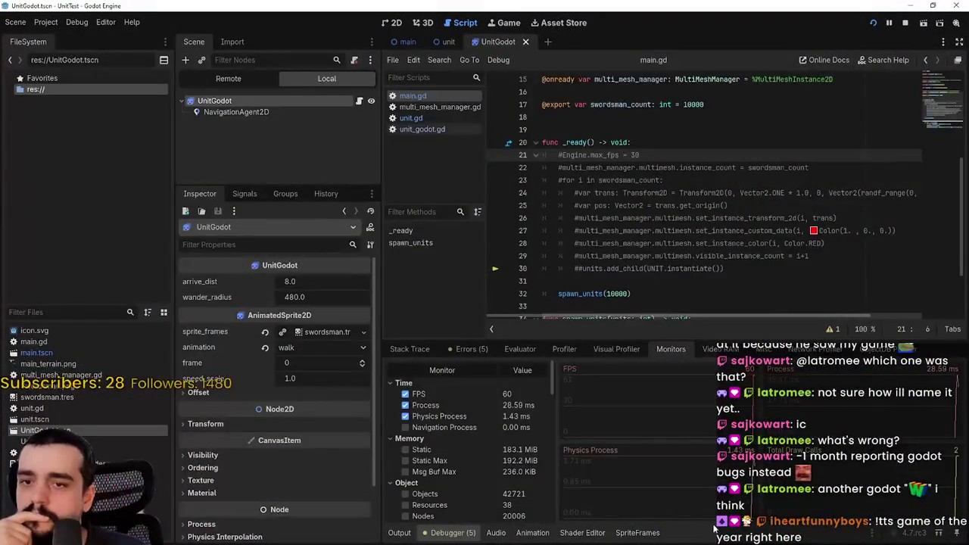
{"action": "left_click_drag", "start_coordinate": [727, 338], "coordinate": [731, 396]}
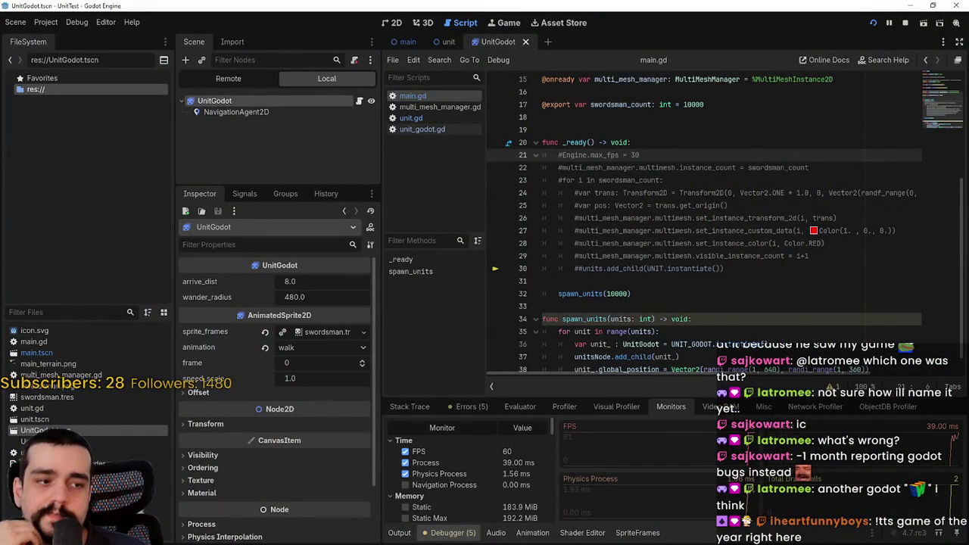
{"action": "key", "text": "alt+Tab"}
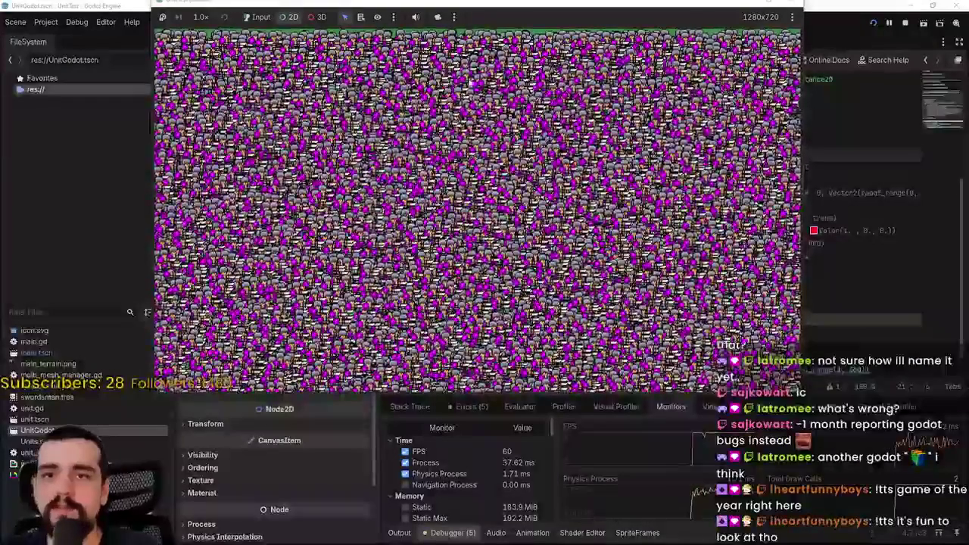
{"action": "key", "text": "F8"}
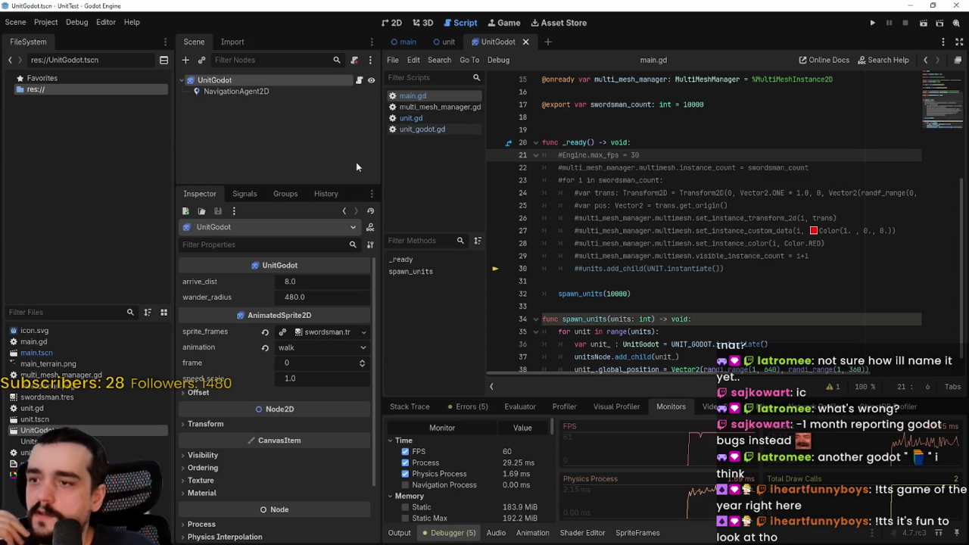
Step: Enable y_sort and set z_index to 1 on UnitGodot, then switch to main.tscn
{"action": "scroll", "coordinate": [282, 519], "scroll_direction": "down", "scroll_amount": 2}
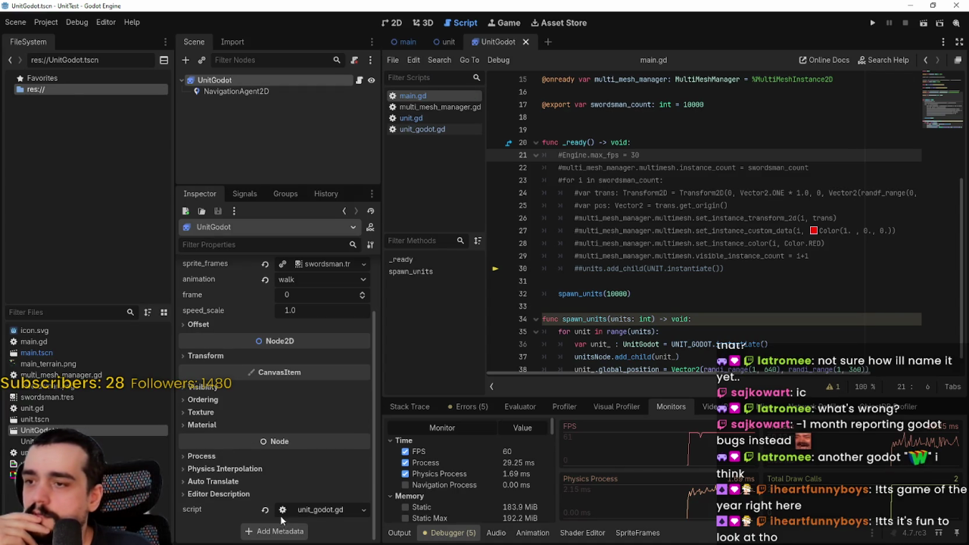
{"action": "left_click", "coordinate": [214, 413]}
{"action": "left_click", "coordinate": [203, 399]}
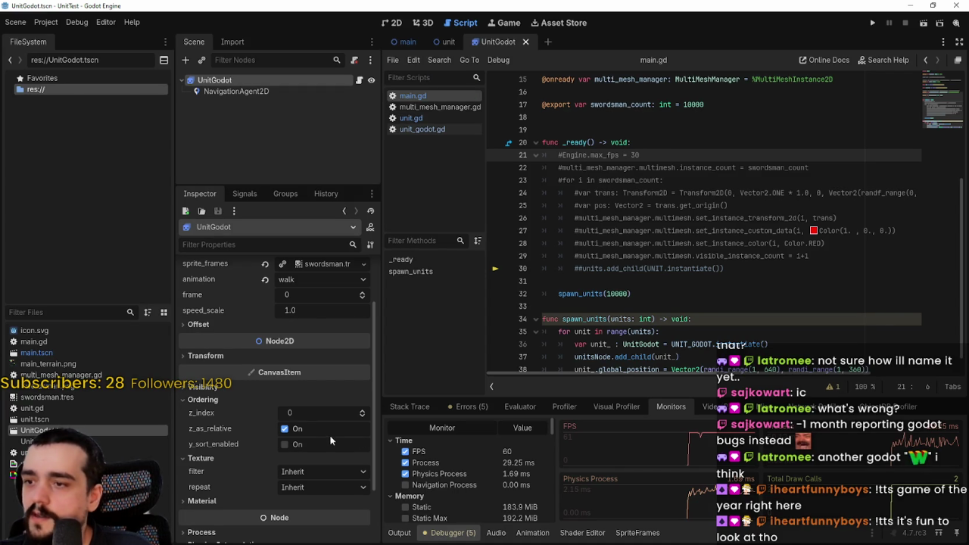
{"action": "left_click", "coordinate": [286, 444]}
{"action": "left_click", "coordinate": [362, 411]}
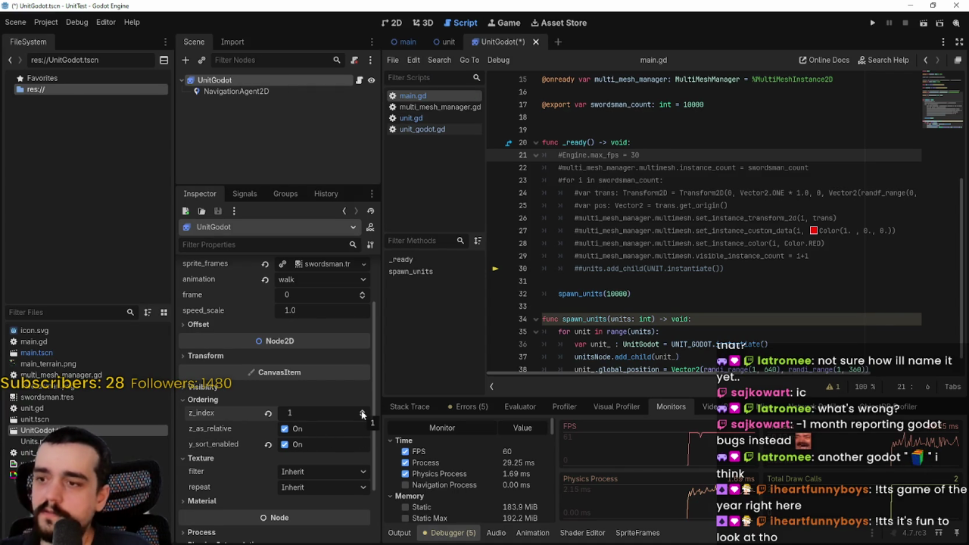
{"action": "left_click", "coordinate": [404, 42]}
{"action": "left_click", "coordinate": [394, 22]}
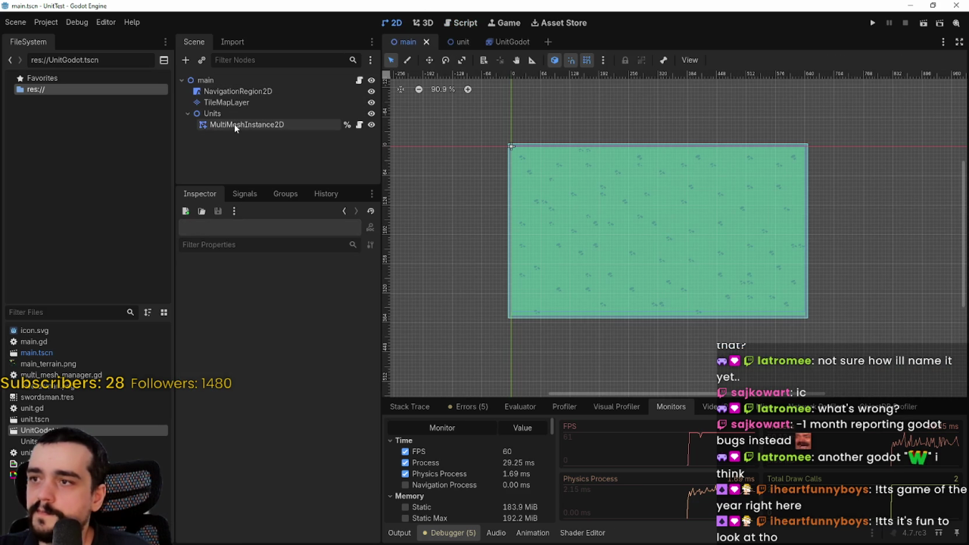
Step: Turn on y_sort_enabled for the Units node and main root, save main.tscn, and run it
{"action": "right_click", "coordinate": [235, 115]}
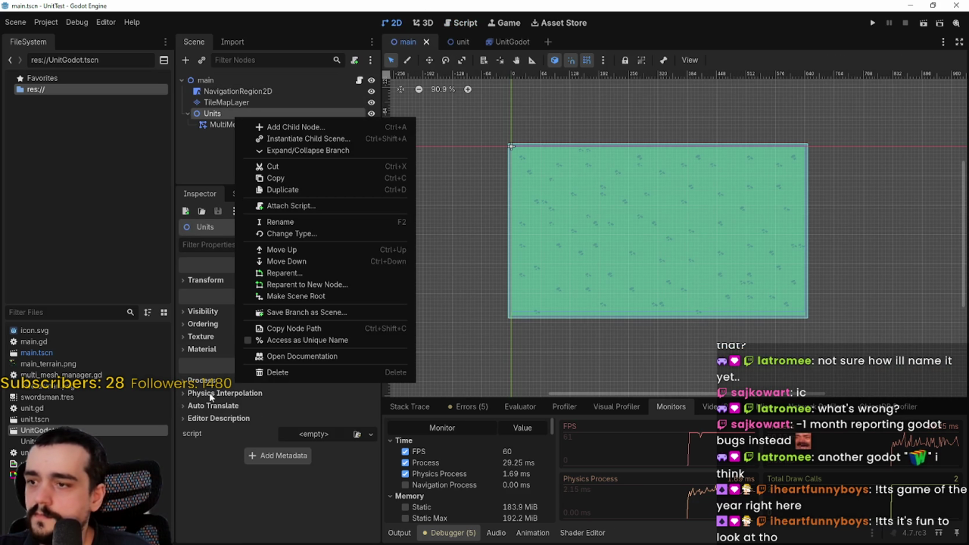
{"action": "left_click", "coordinate": [205, 381]}
{"action": "left_click", "coordinate": [203, 381]}
{"action": "left_click", "coordinate": [220, 325]}
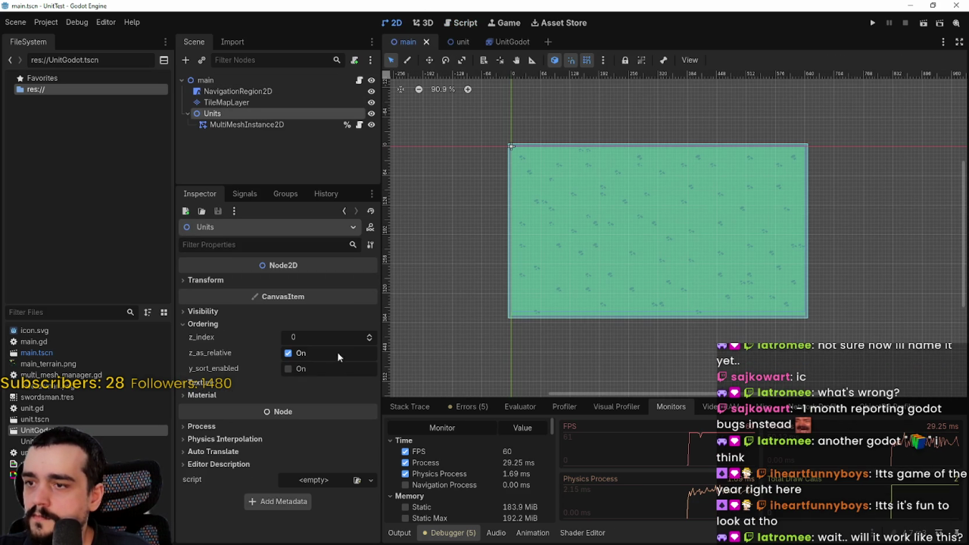
{"action": "key", "text": "ctrl+s"}
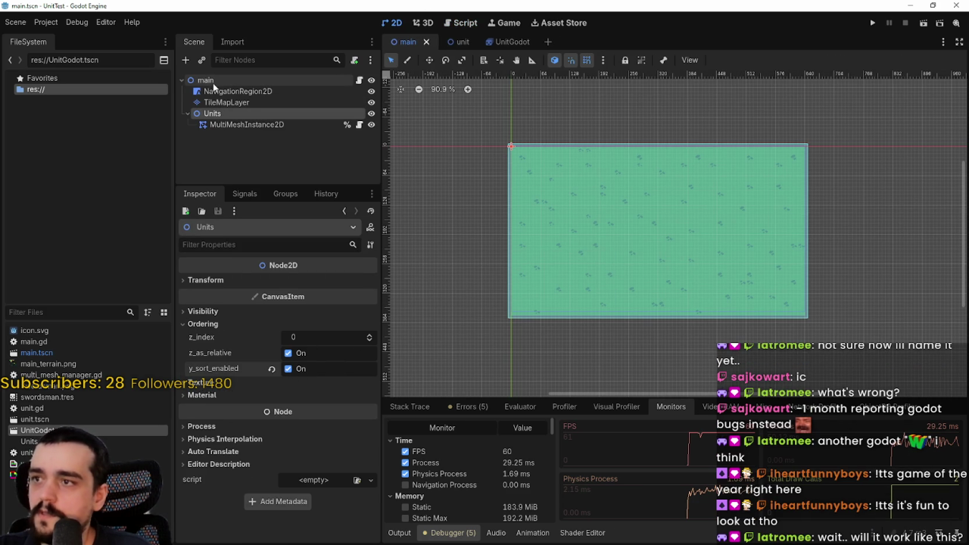
{"action": "left_click", "coordinate": [212, 81]}
{"action": "key", "text": "ctrl+s"}
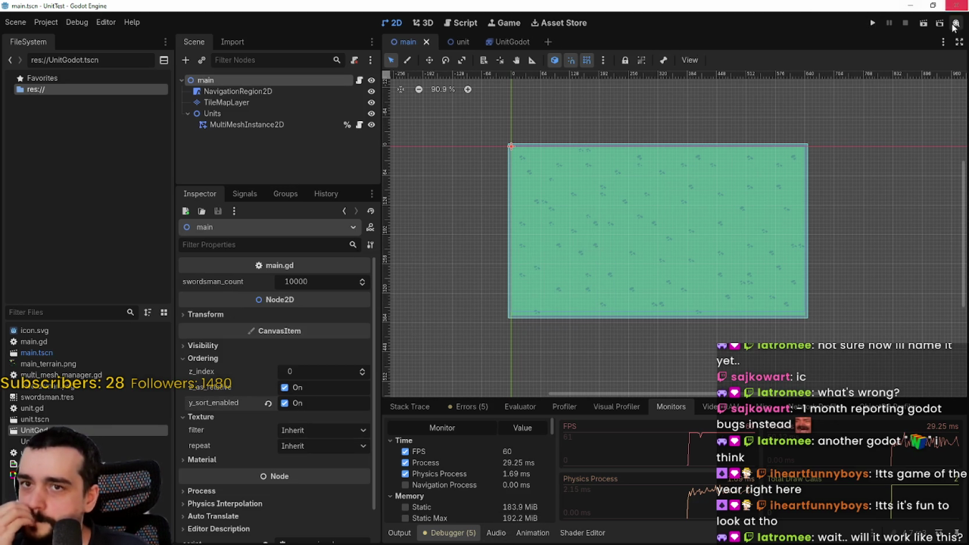
{"action": "left_click", "coordinate": [875, 24]}
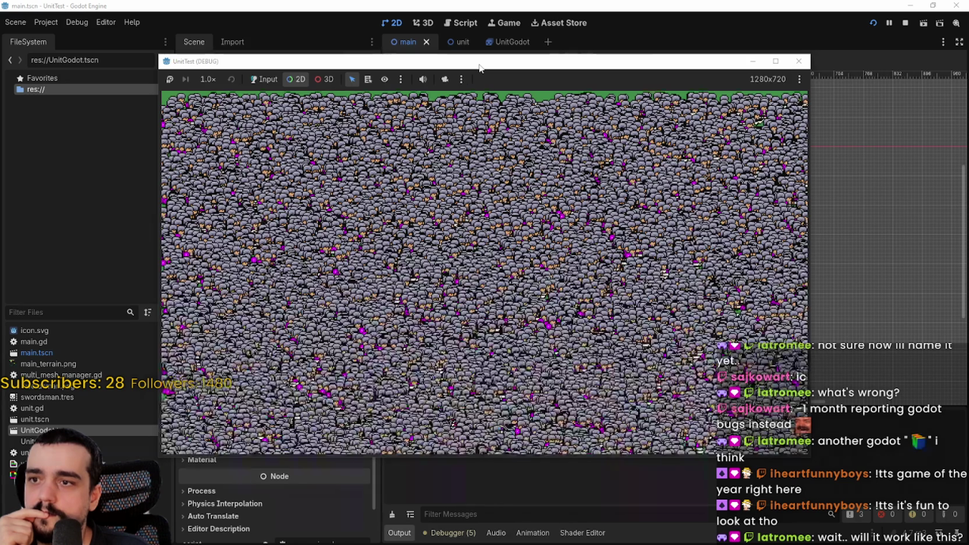
{"action": "left_click_drag", "start_coordinate": [479, 68], "coordinate": [387, 27]}
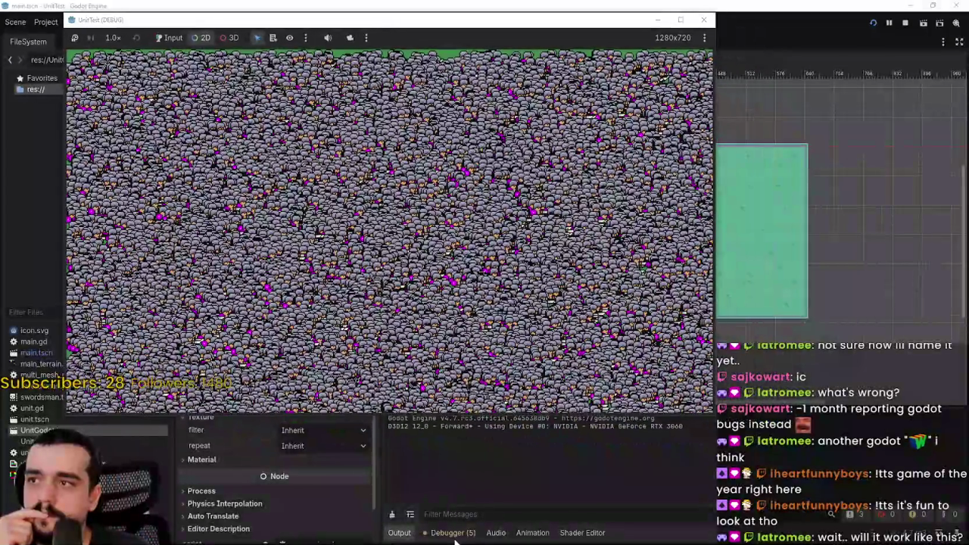
{"action": "left_click", "coordinate": [454, 534]}
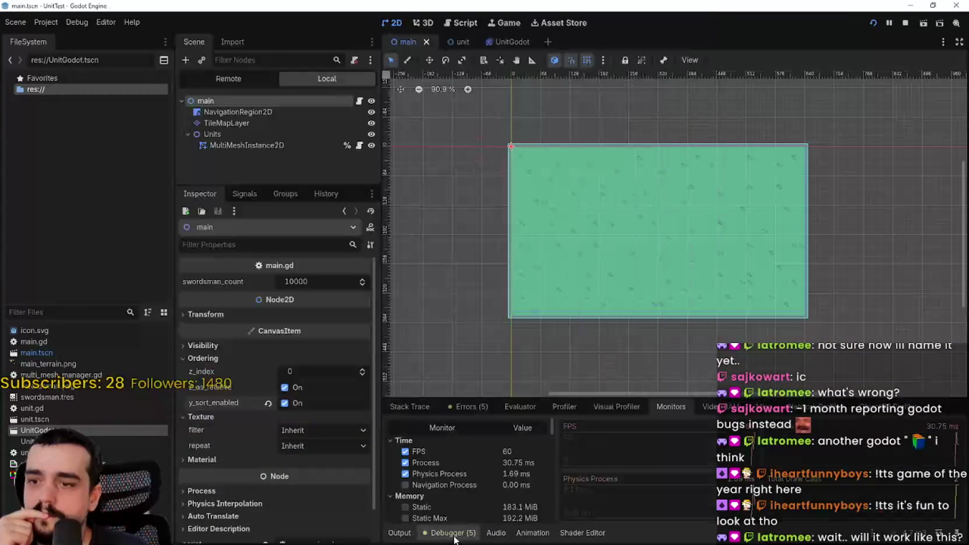
{"action": "key", "text": "alt+Tab"}
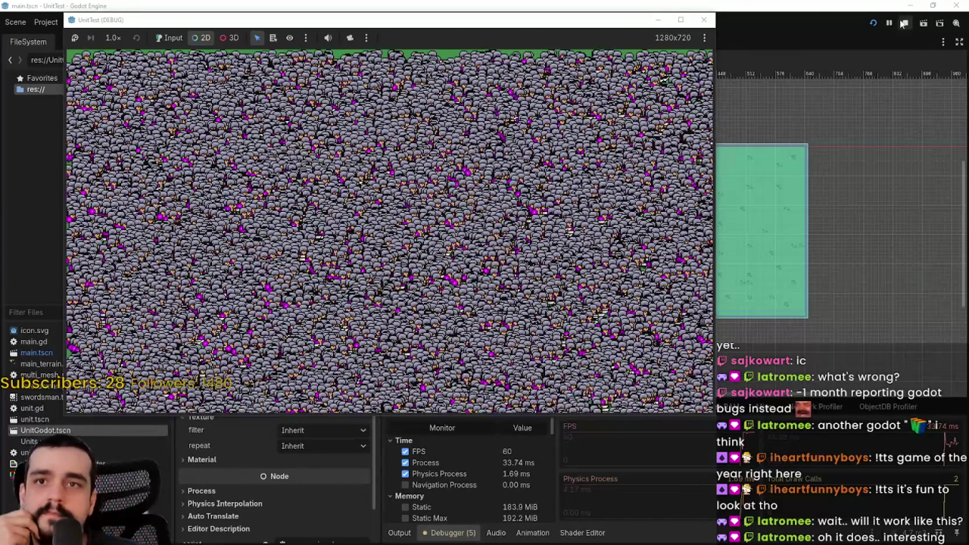
{"action": "left_click", "coordinate": [904, 23]}
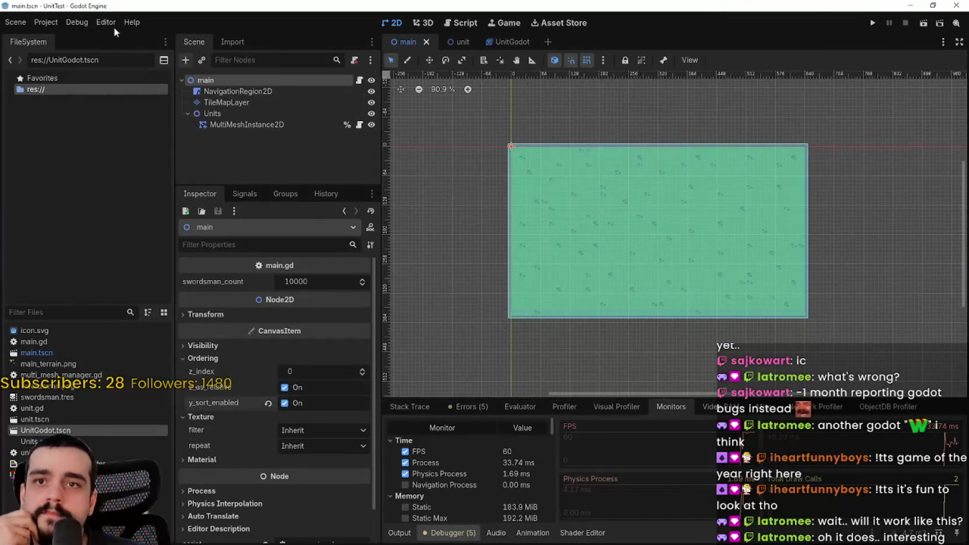
{"action": "left_click", "coordinate": [45, 22]}
Step: Set V-Sync Mode to Disabled under Display > Window and rerun the sword scene
{"action": "left_click", "coordinate": [70, 36]}
{"action": "scroll", "coordinate": [518, 291], "scroll_direction": "down", "scroll_amount": 5}
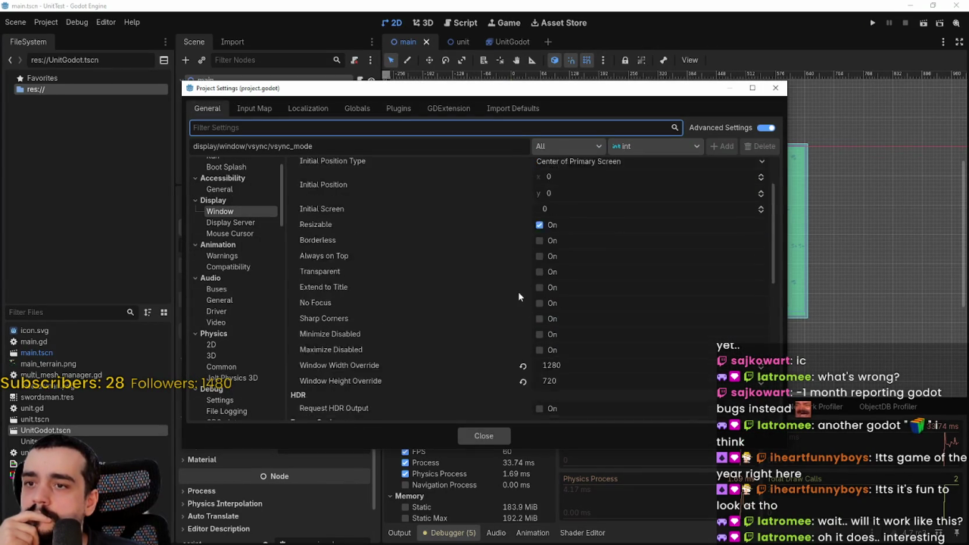
{"action": "scroll", "coordinate": [415, 354], "scroll_direction": "down", "scroll_amount": 3}
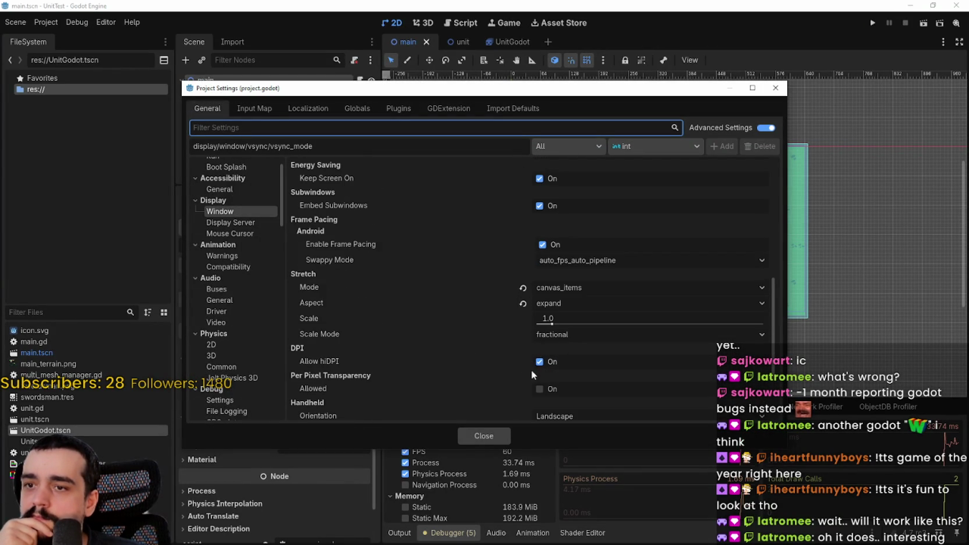
{"action": "scroll", "coordinate": [532, 375], "scroll_direction": "down", "scroll_amount": 2}
{"action": "left_click", "coordinate": [550, 382]}
{"action": "left_click", "coordinate": [567, 397]}
{"action": "left_click", "coordinate": [492, 436]}
{"action": "left_click", "coordinate": [874, 24]}
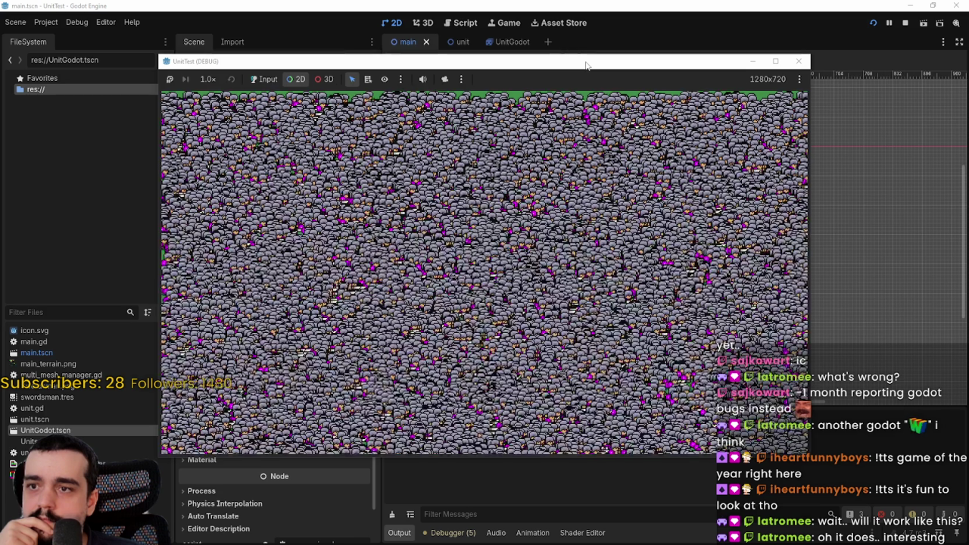
Step: Show the Monitors beside the game at about 88–110 FPS and discard the screen capture
{"action": "left_click_drag", "start_coordinate": [587, 64], "coordinate": [561, 4]}
{"action": "left_click", "coordinate": [463, 539]}
{"action": "left_click", "coordinate": [461, 534]}
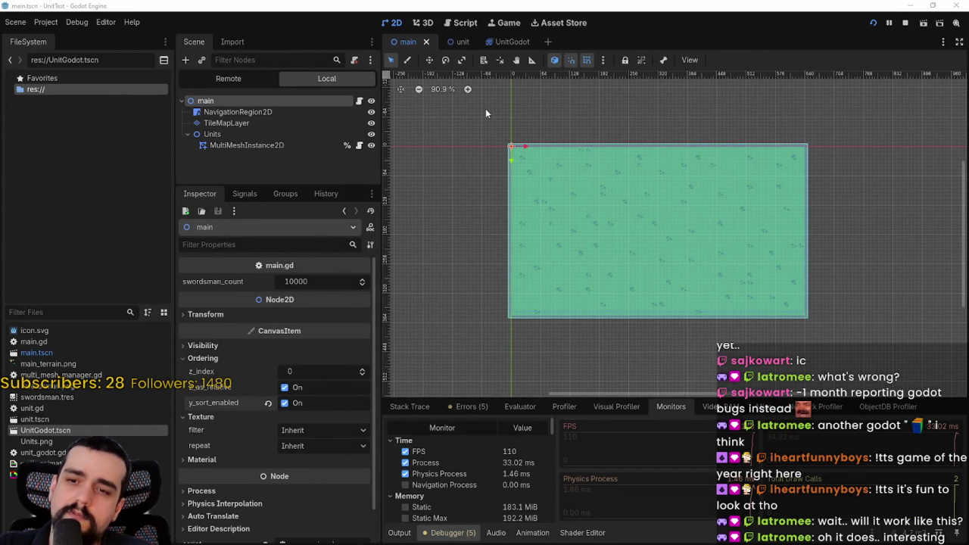
{"action": "key", "text": "alt+Tab"}
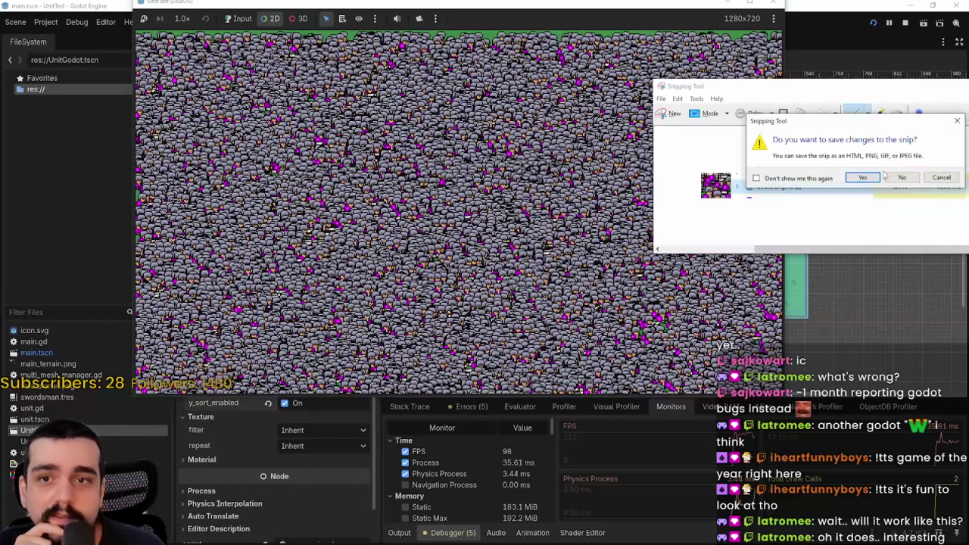
{"action": "left_click", "coordinate": [901, 177]}
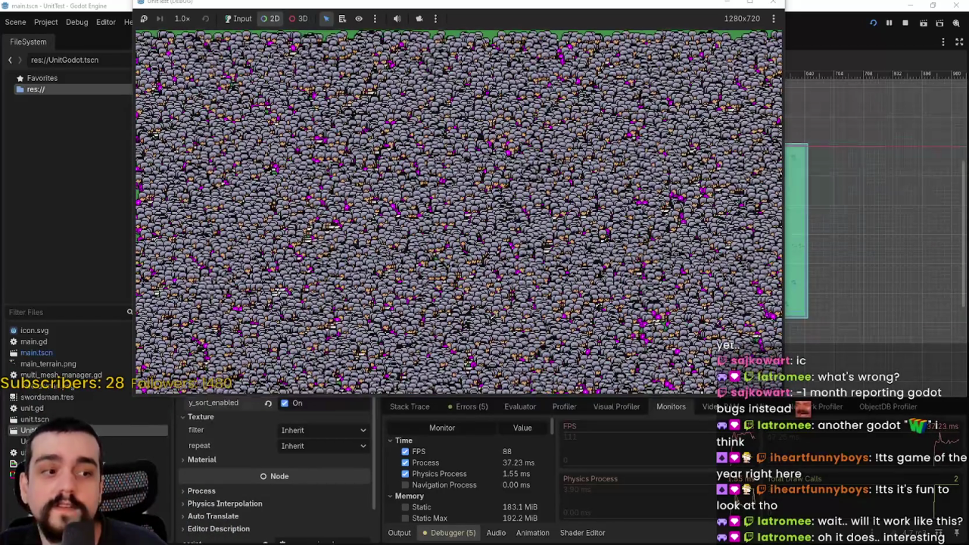
Step: Check the Godot Engine (2) process's CPU and GPU load in Task Manager, then close it
{"action": "key", "text": "ctrl+shift+Escape"}
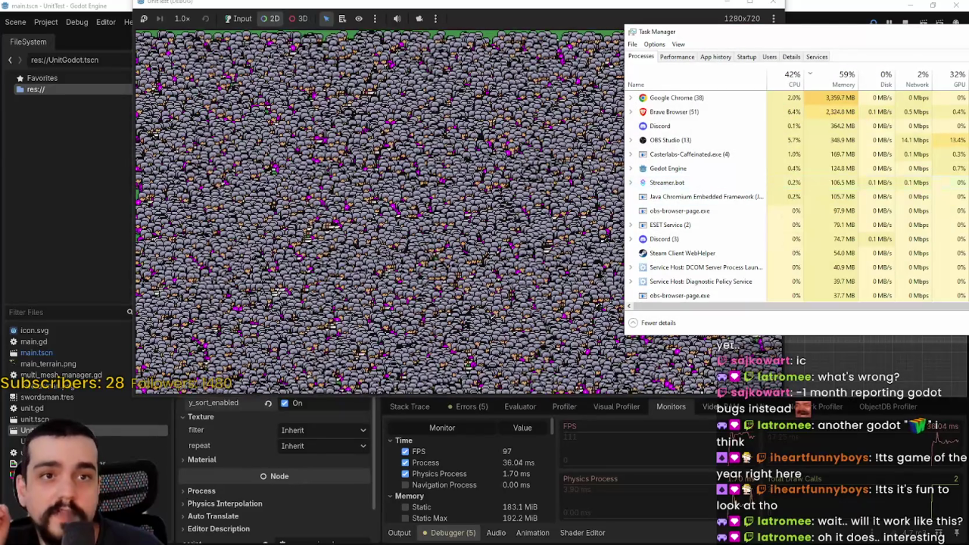
{"action": "left_click", "coordinate": [921, 350]}
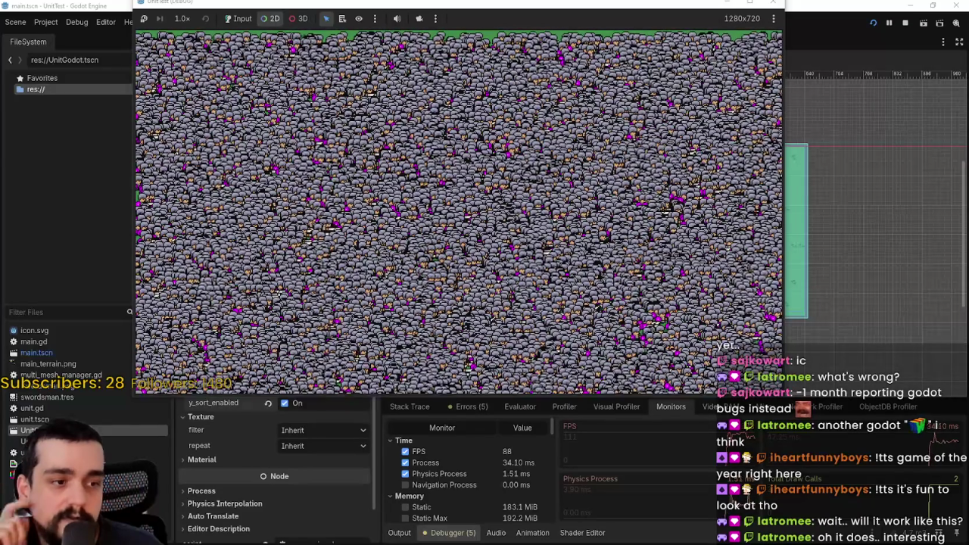
{"action": "key", "text": "ctrl+shift+Escape"}
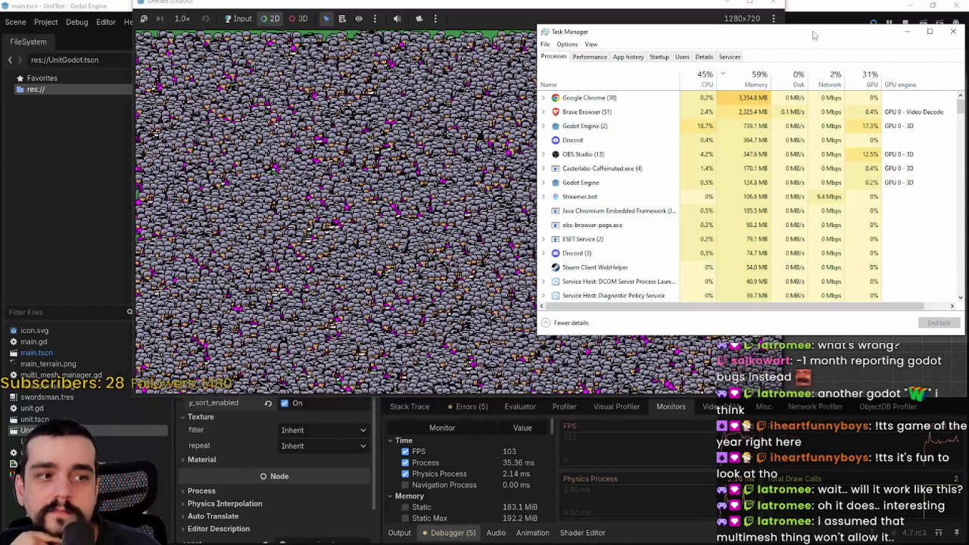
{"action": "left_click", "coordinate": [579, 129]}
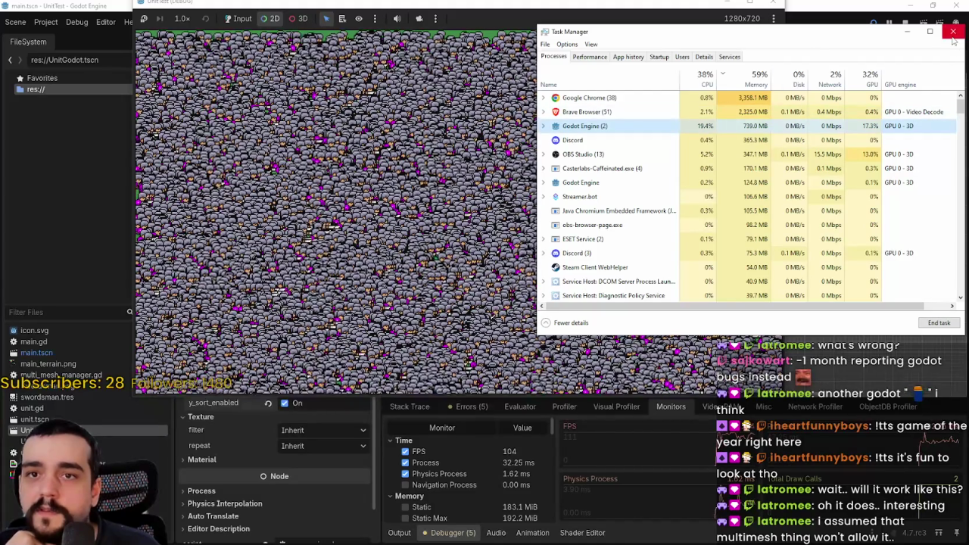
{"action": "left_click", "coordinate": [953, 31]}
Step: Stop the running game and open Project Settings
{"action": "left_click", "coordinate": [906, 23]}
{"action": "left_click", "coordinate": [45, 22]}
{"action": "left_click", "coordinate": [64, 35]}
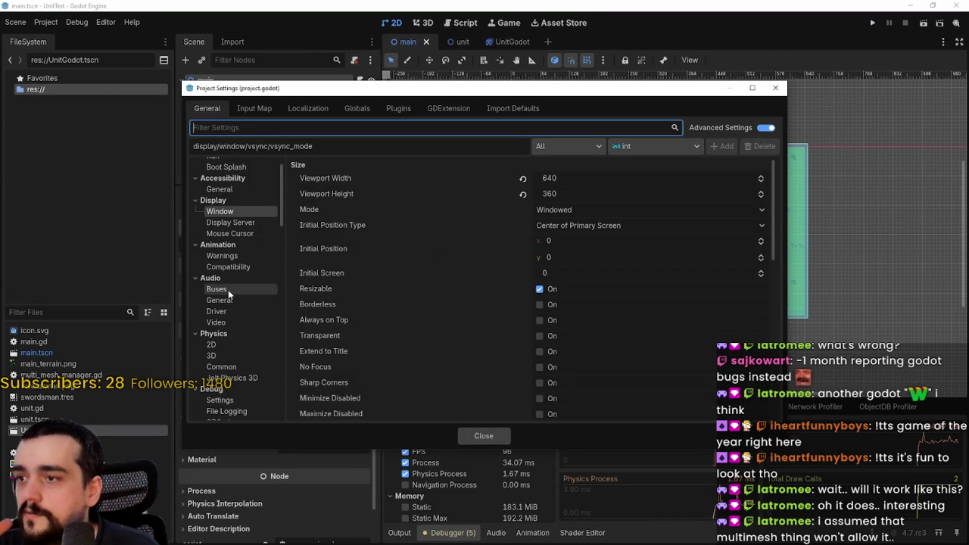
Step: Turn off 2D separate-thread physics and set the rendering thread model back to Safe
{"action": "scroll", "coordinate": [230, 288], "scroll_direction": "down", "scroll_amount": 3}
{"action": "left_click", "coordinate": [236, 248]}
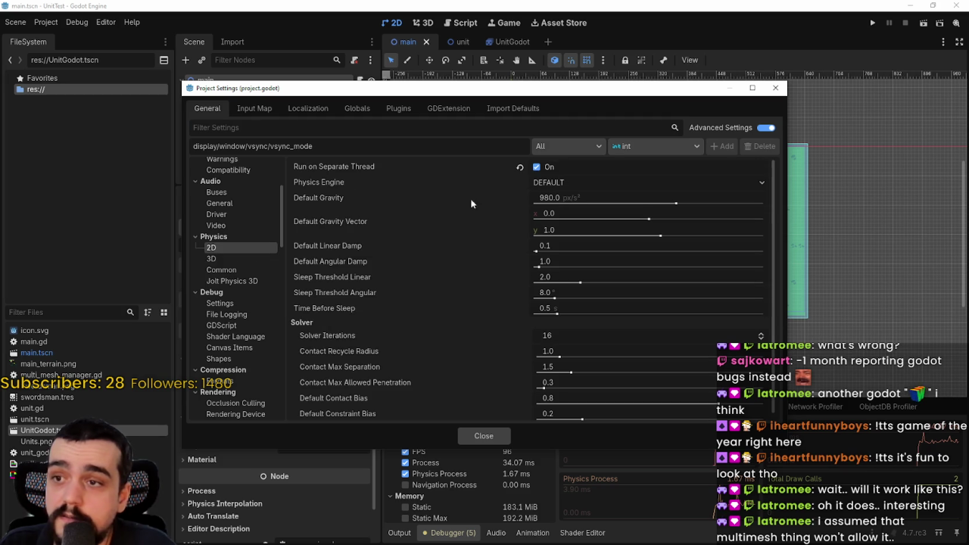
{"action": "left_click", "coordinate": [520, 167]}
{"action": "scroll", "coordinate": [240, 321], "scroll_direction": "down", "scroll_amount": 5}
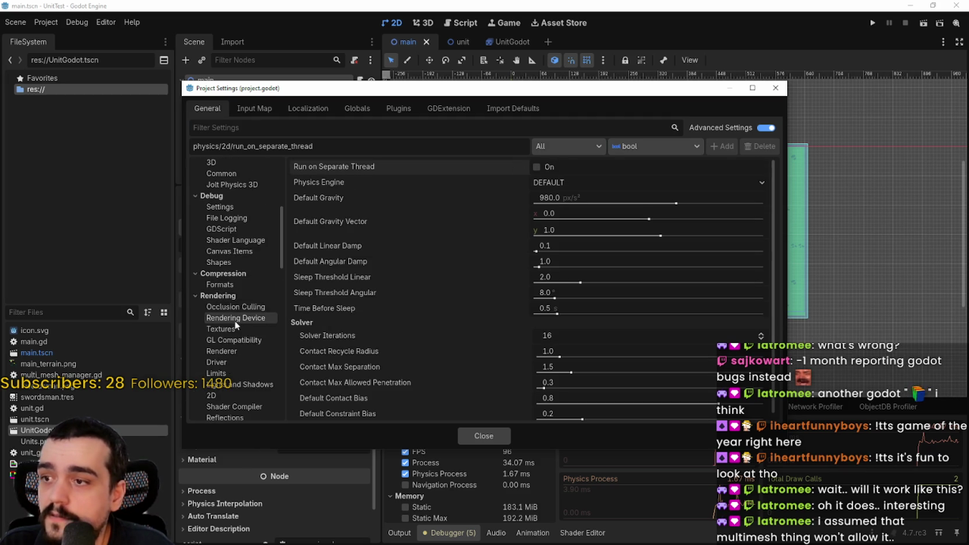
{"action": "left_click", "coordinate": [239, 265]}
{"action": "left_click", "coordinate": [527, 179]}
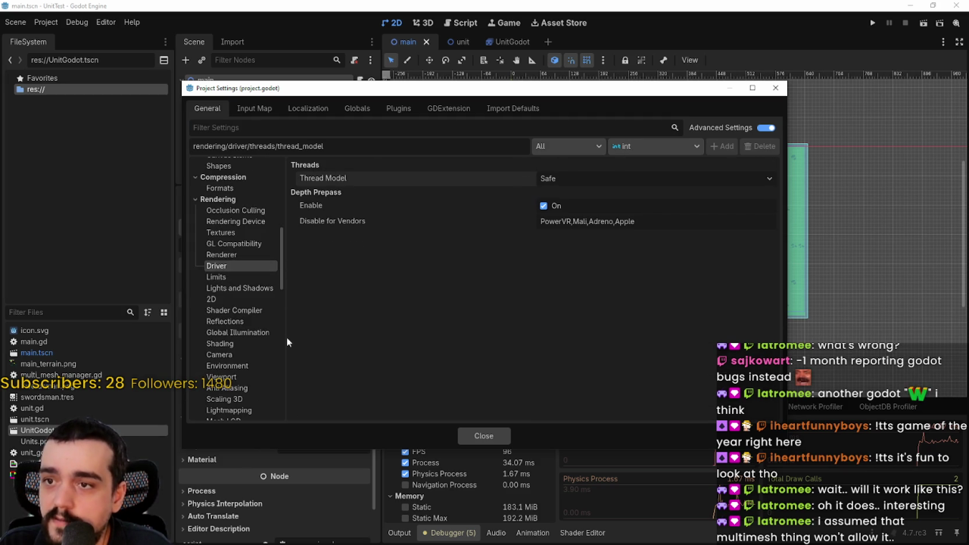
Step: Revert Max Physics Steps per Frame to 8, turn Physics Interpolation off, and run the project
{"action": "scroll", "coordinate": [237, 320], "scroll_direction": "up", "scroll_amount": 3}
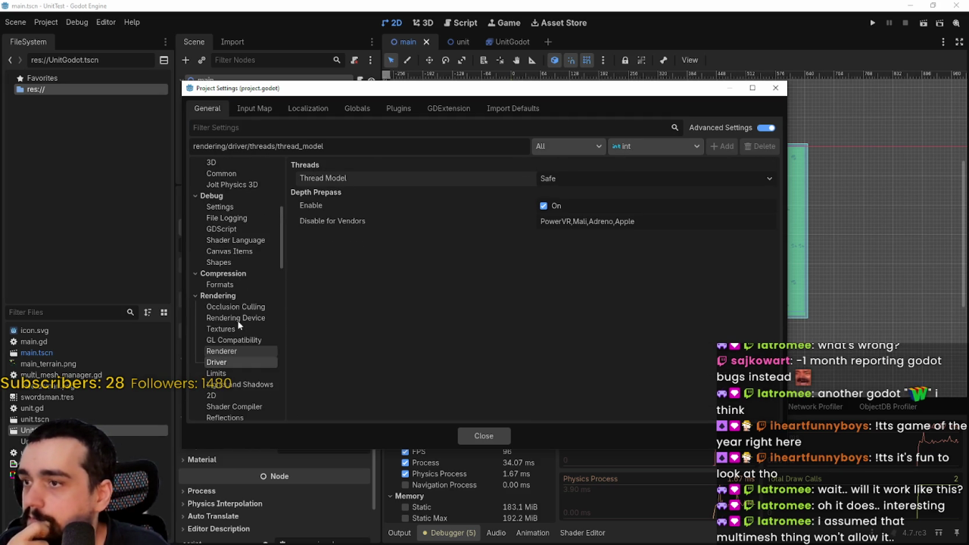
{"action": "scroll", "coordinate": [244, 280], "scroll_direction": "up", "scroll_amount": 1}
{"action": "left_click", "coordinate": [215, 172]}
{"action": "left_click", "coordinate": [219, 183]}
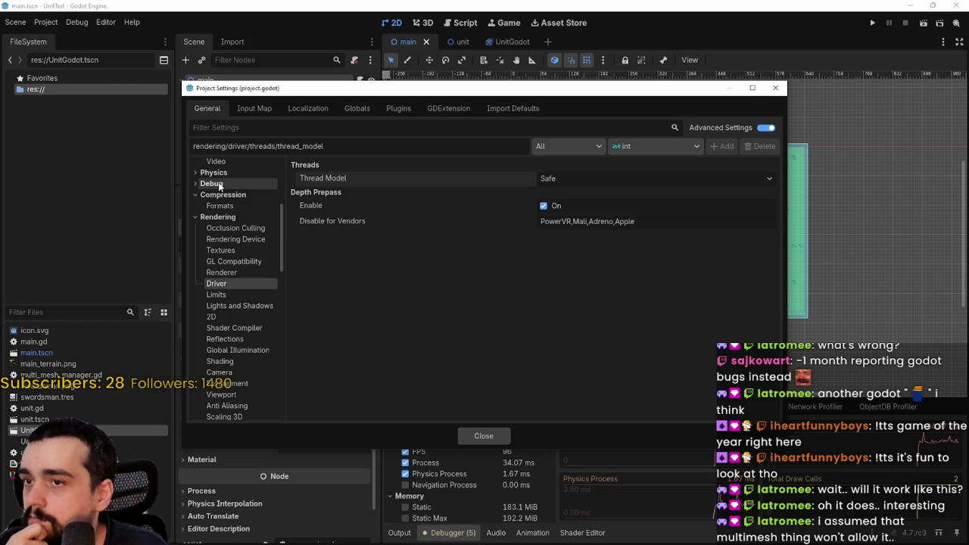
{"action": "left_click", "coordinate": [216, 173]}
{"action": "left_click", "coordinate": [232, 217]}
{"action": "left_click", "coordinate": [221, 206]}
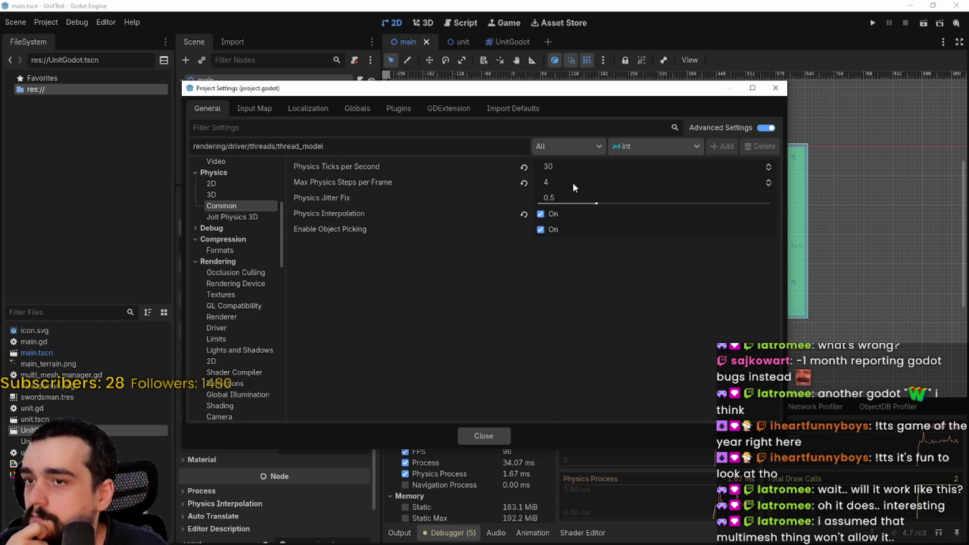
{"action": "left_click", "coordinate": [532, 183]}
{"action": "left_click", "coordinate": [524, 215]}
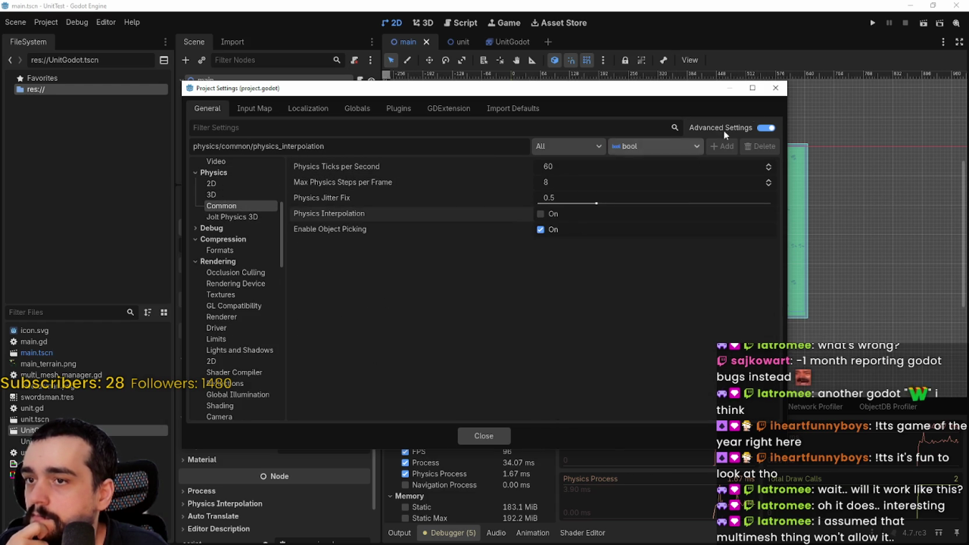
{"action": "left_click", "coordinate": [483, 436]}
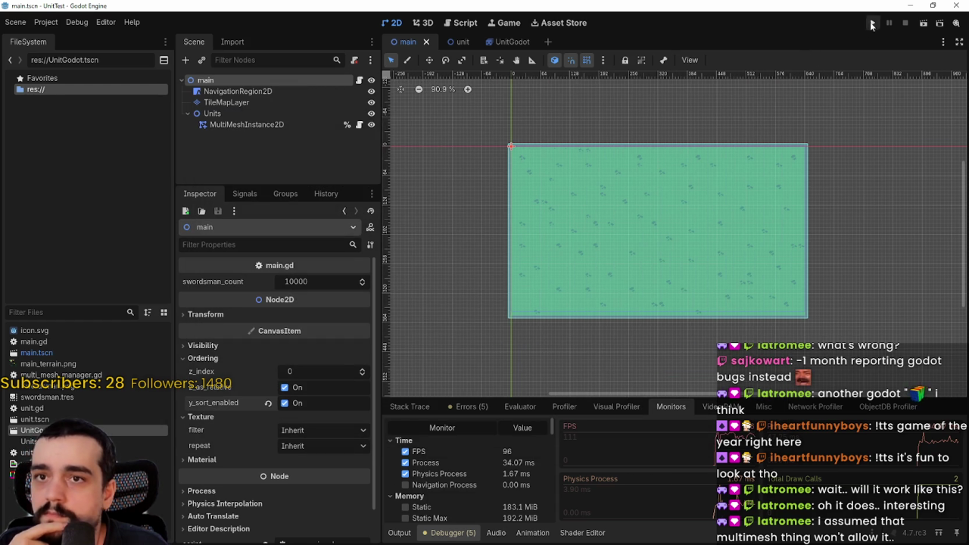
{"action": "left_click", "coordinate": [871, 25]}
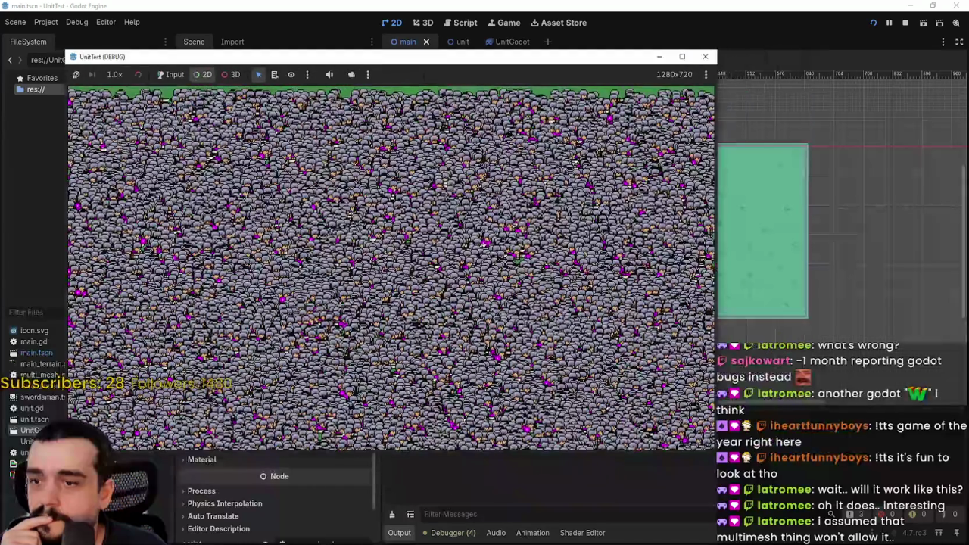
Step: Open the debugger Monitors, move the game window to the top, and enlarge the monitors panel
{"action": "left_click", "coordinate": [462, 537]}
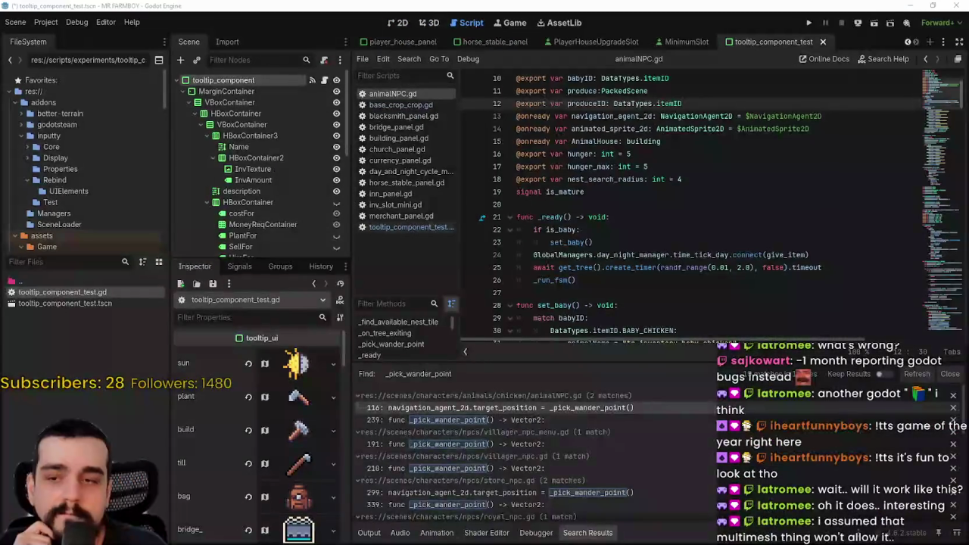
{"action": "key", "text": "alt+Tab"}
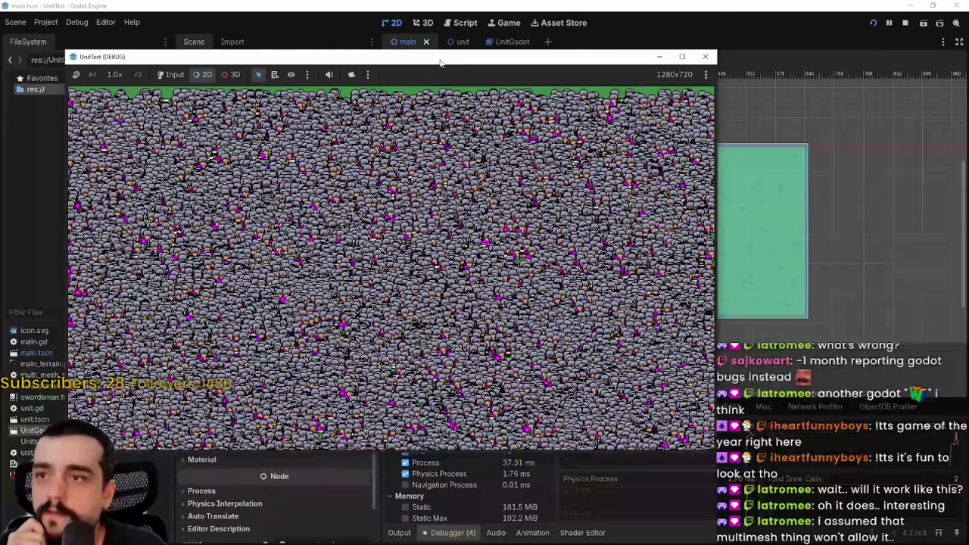
{"action": "left_click_drag", "start_coordinate": [440, 60], "coordinate": [448, 5]}
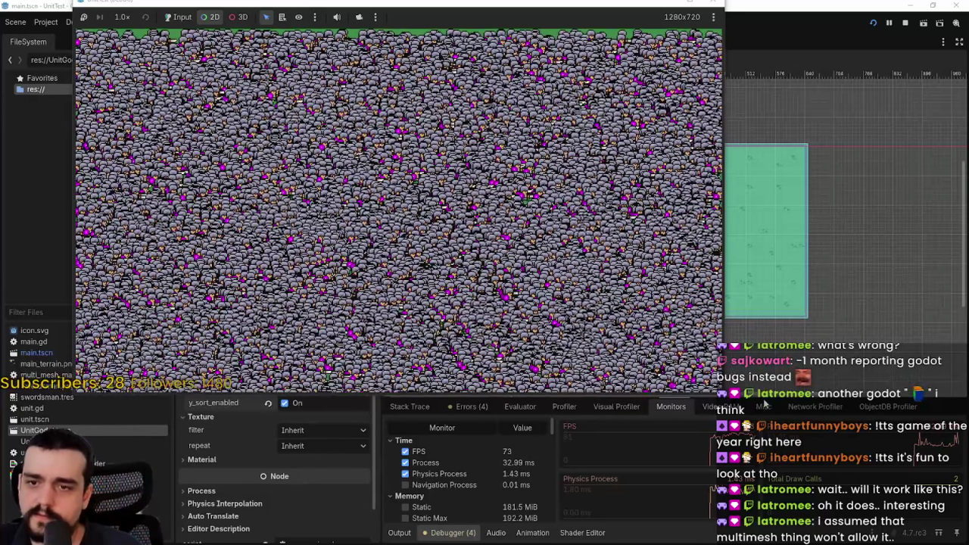
{"action": "mouse_move", "coordinate": [765, 401]}
{"action": "left_mouse_down"}
{"action": "mouse_move", "coordinate": [744, 62]}
{"action": "mouse_move", "coordinate": [754, 173]}
{"action": "mouse_move", "coordinate": [738, 103]}
{"action": "mouse_move", "coordinate": [727, 275]}
{"action": "left_mouse_up"}
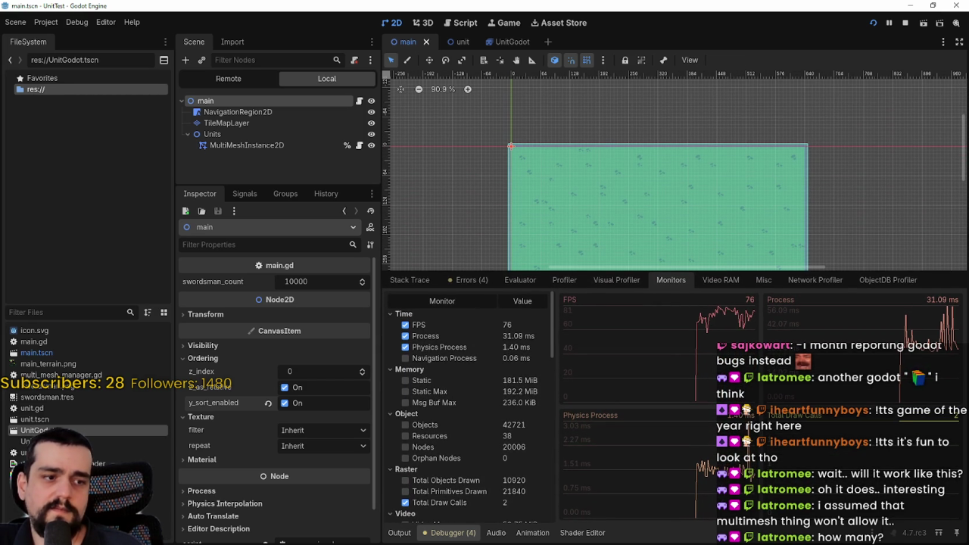
Step: Place the game window at the screen's left edge to compare FPS, then stop the game
{"action": "key", "text": "alt+Tab"}
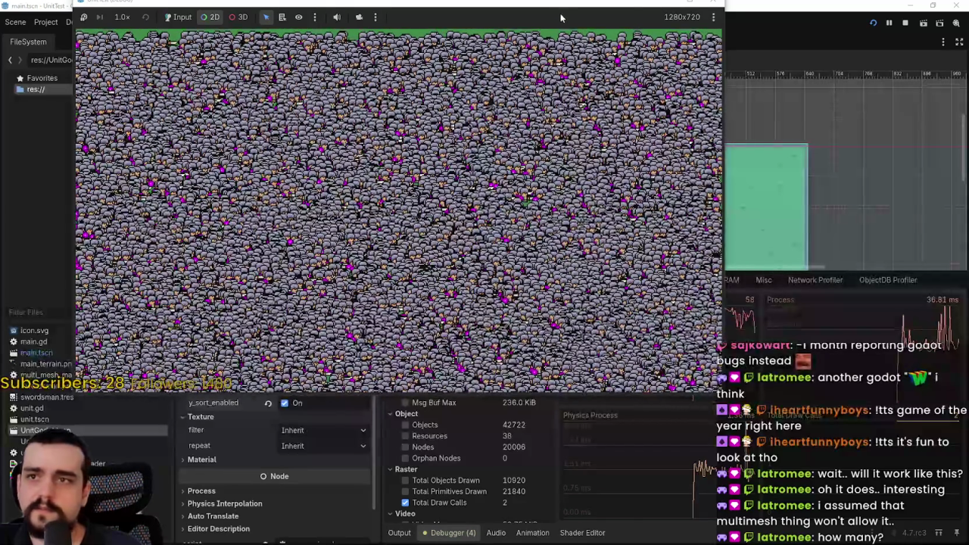
{"action": "left_click_drag", "start_coordinate": [563, 4], "coordinate": [488, 4]}
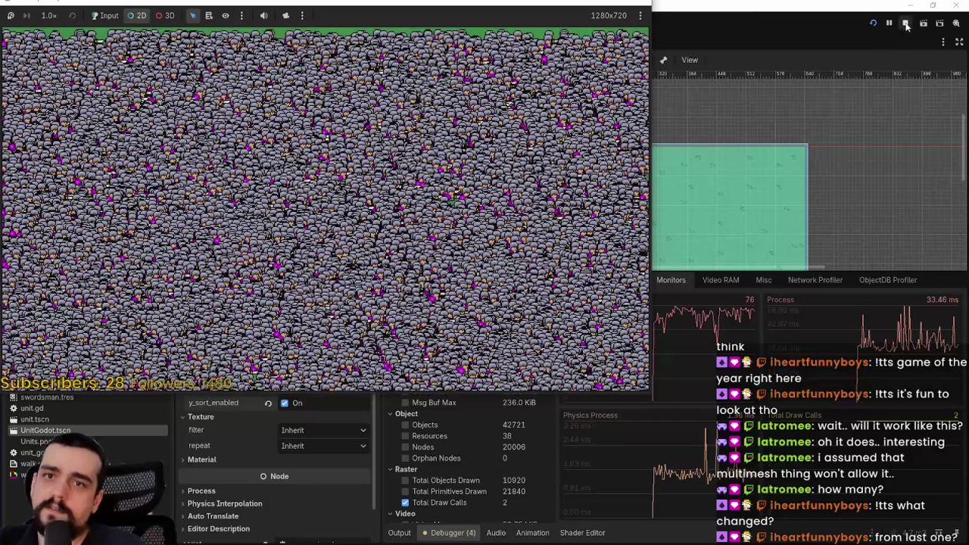
{"action": "left_click", "coordinate": [907, 25]}
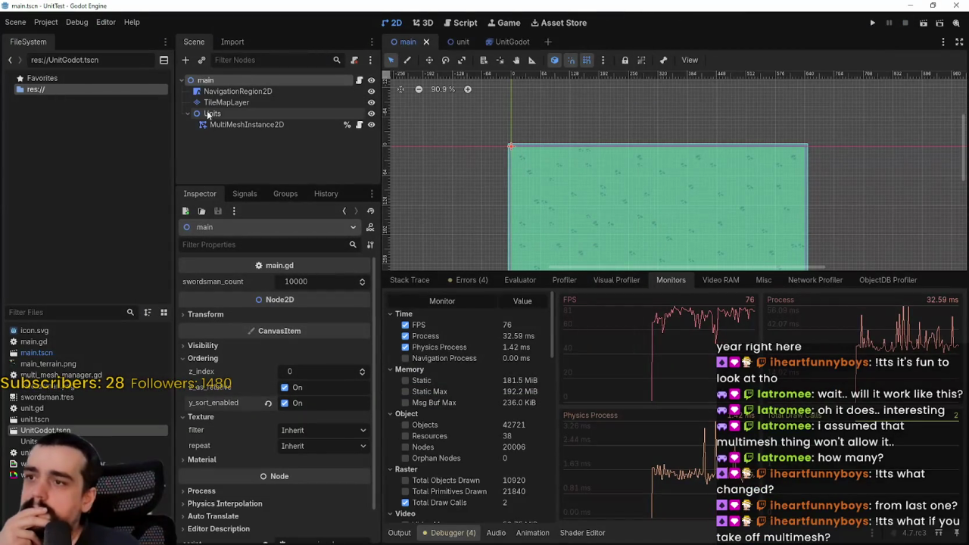
Step: Inspect the Units node's properties and the UnitGodot swordsman scene's y-sort settings
{"action": "left_click", "coordinate": [209, 114]}
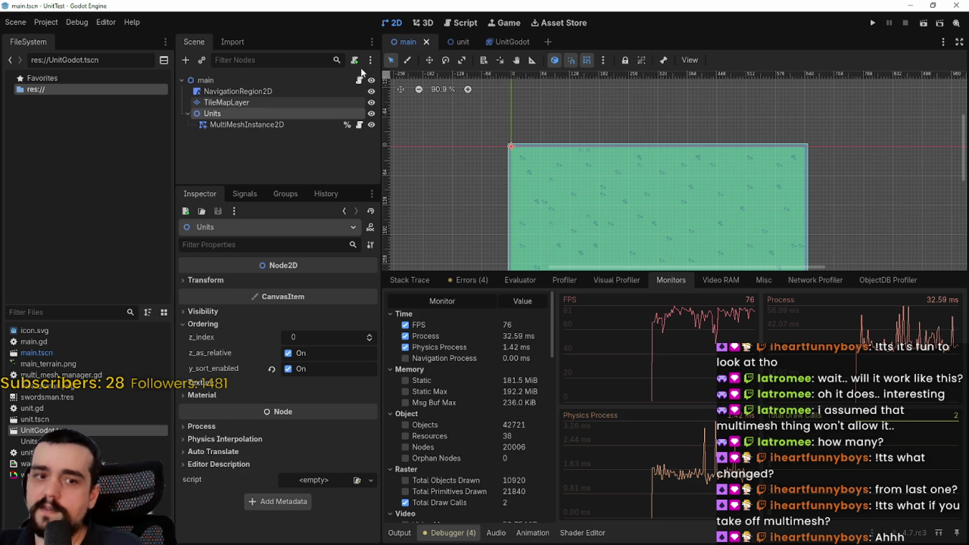
{"action": "left_click", "coordinate": [512, 41]}
{"action": "scroll", "coordinate": [488, 182], "scroll_direction": "up", "scroll_amount": 11}
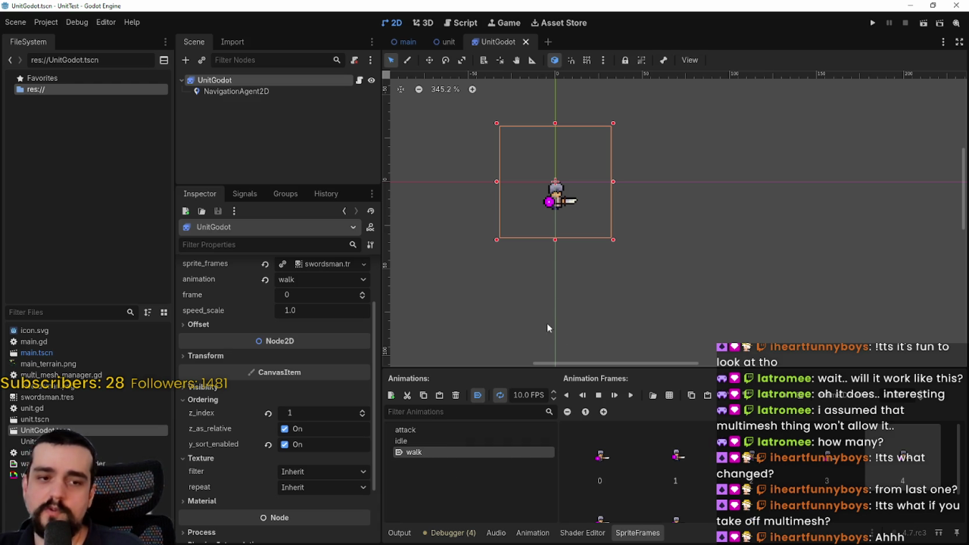
Step: Scroll through the Output log, then return to main.tscn
{"action": "left_click", "coordinate": [402, 534]}
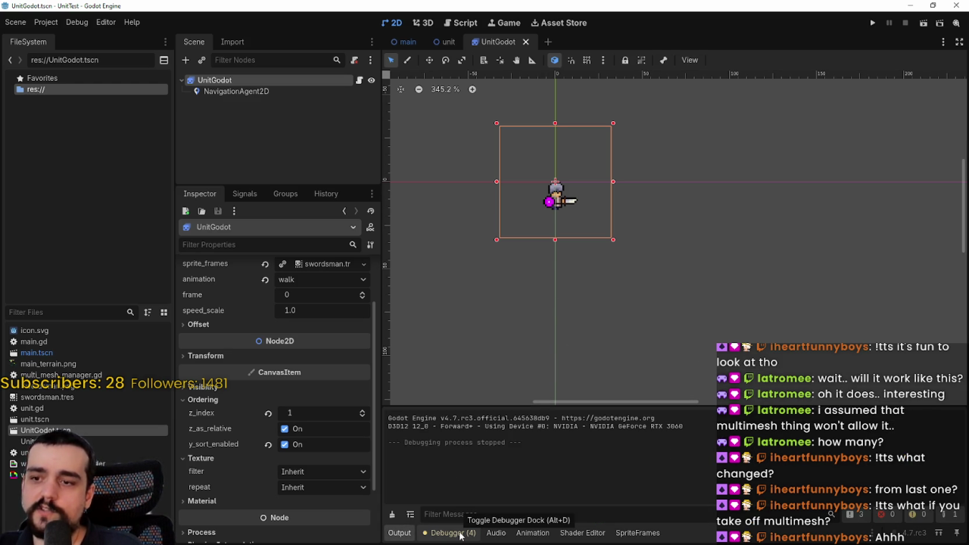
{"action": "scroll", "coordinate": [593, 136], "scroll_direction": "up", "scroll_amount": 1}
{"action": "scroll", "coordinate": [617, 184], "scroll_direction": "down", "scroll_amount": 2}
{"action": "scroll", "coordinate": [609, 247], "scroll_direction": "up", "scroll_amount": 3}
{"action": "scroll", "coordinate": [610, 204], "scroll_direction": "down", "scroll_amount": 4}
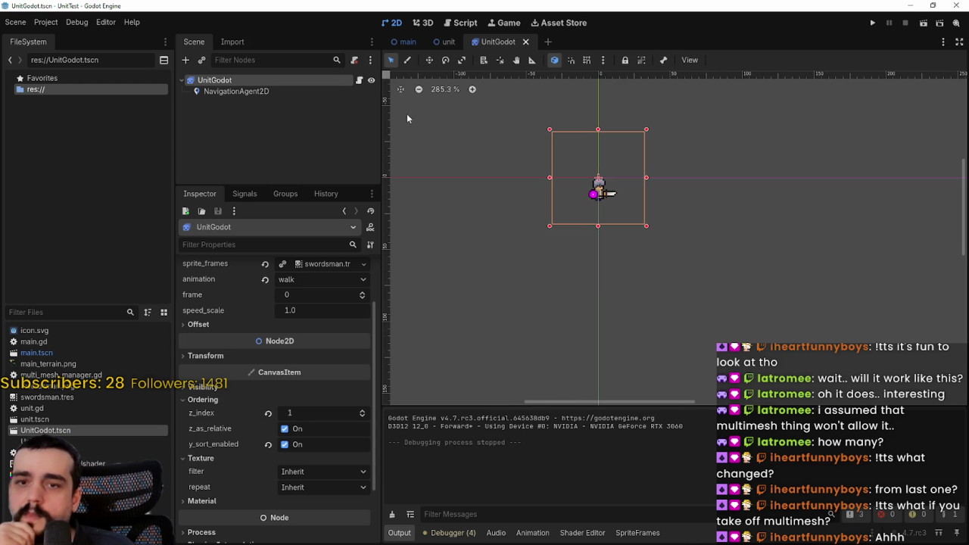
{"action": "left_click", "coordinate": [404, 42]}
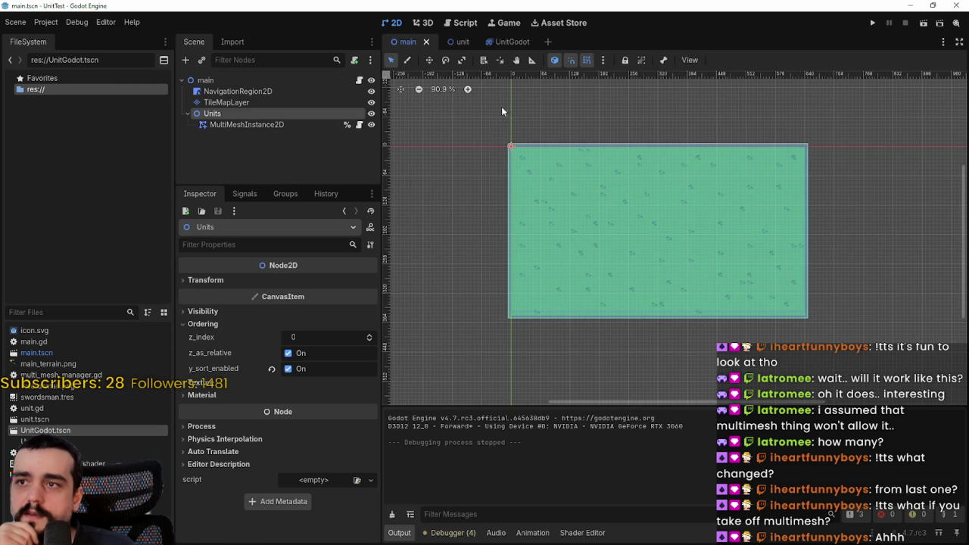
Step: Relaunch the project and read the FPS in the debugger Monitors, now about 75–81
{"action": "left_click", "coordinate": [875, 23]}
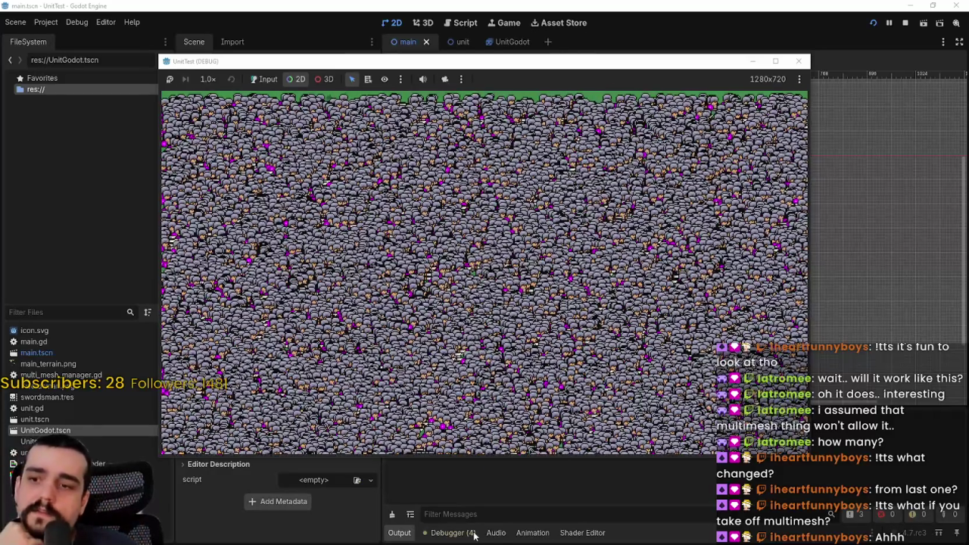
{"action": "left_click", "coordinate": [475, 533]}
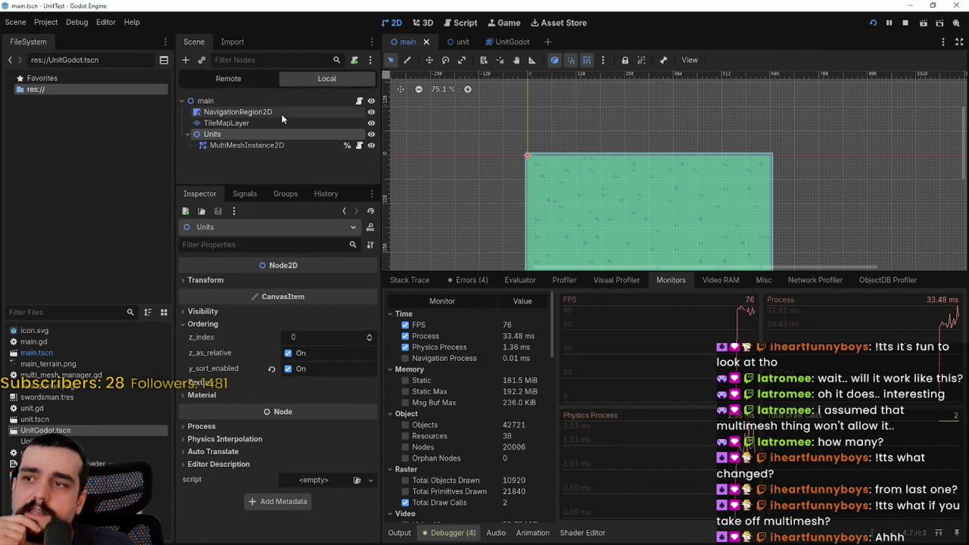
{"action": "scroll", "coordinate": [640, 202], "scroll_direction": "down", "scroll_amount": 2}
{"action": "scroll", "coordinate": [641, 135], "scroll_direction": "up", "scroll_amount": 1}
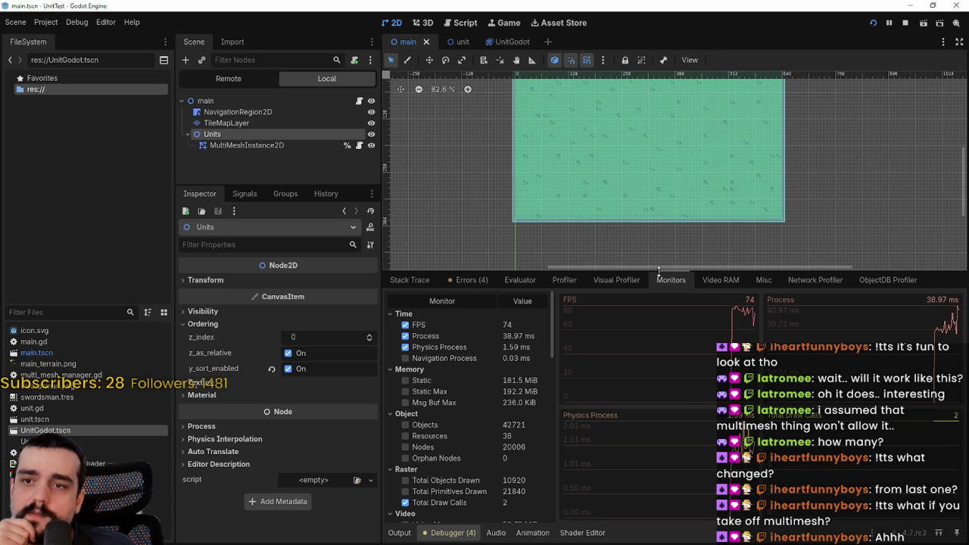
Step: Shrink the bottom debugger panel and pan and zoom the 2D canvas view
{"action": "left_click_drag", "start_coordinate": [660, 273], "coordinate": [655, 370]}
{"action": "scroll", "coordinate": [633, 242], "scroll_direction": "down", "scroll_amount": 1}
{"action": "scroll", "coordinate": [634, 237], "scroll_direction": "up", "scroll_amount": 5}
{"action": "scroll", "coordinate": [659, 222], "scroll_direction": "down", "scroll_amount": 5}
{"action": "left_click_drag", "start_coordinate": [658, 221], "coordinate": [639, 221]}
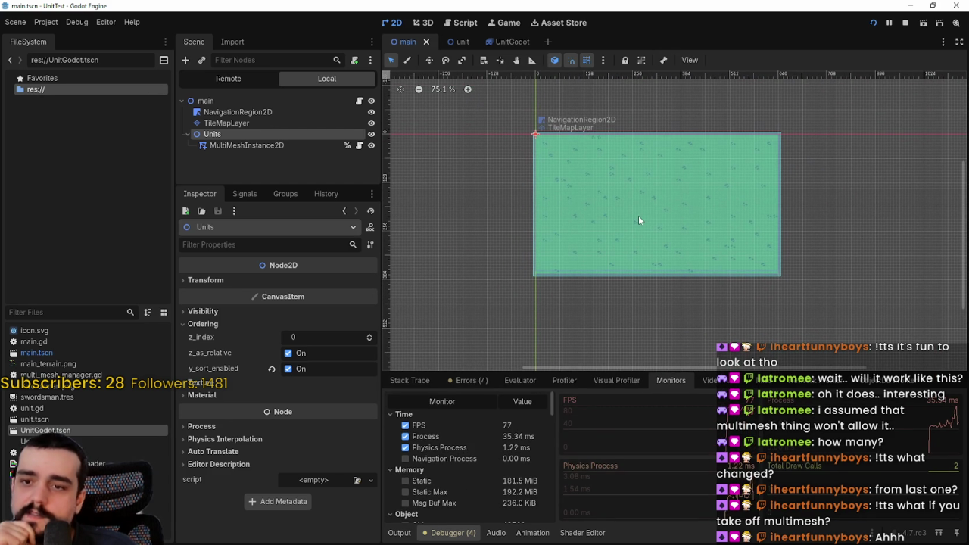
{"action": "scroll", "coordinate": [638, 214], "scroll_direction": "down", "scroll_amount": 1}
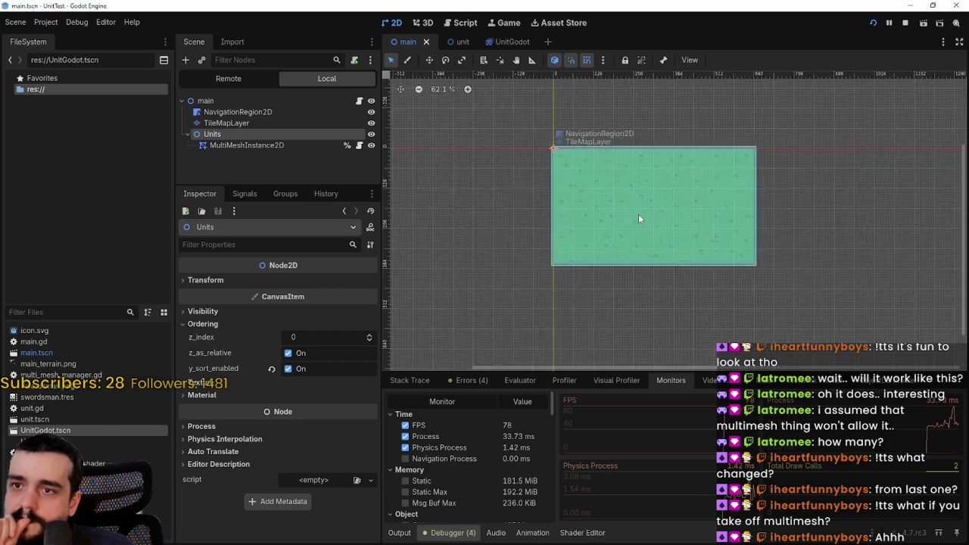
{"action": "scroll", "coordinate": [638, 214], "scroll_direction": "up", "scroll_amount": 5}
{"action": "scroll", "coordinate": [639, 213], "scroll_direction": "up", "scroll_amount": 2}
{"action": "scroll", "coordinate": [638, 214], "scroll_direction": "down", "scroll_amount": 4}
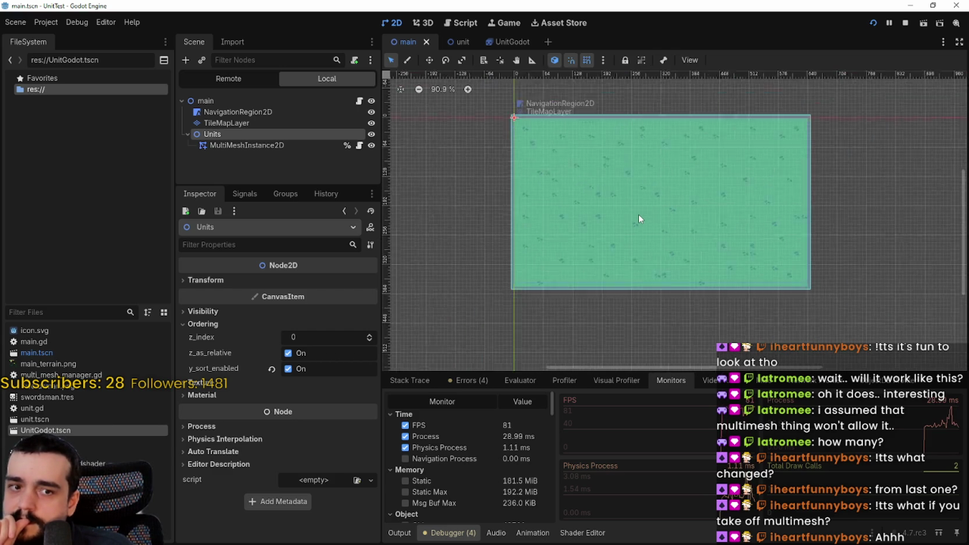
{"action": "scroll", "coordinate": [639, 214], "scroll_direction": "up", "scroll_amount": 1}
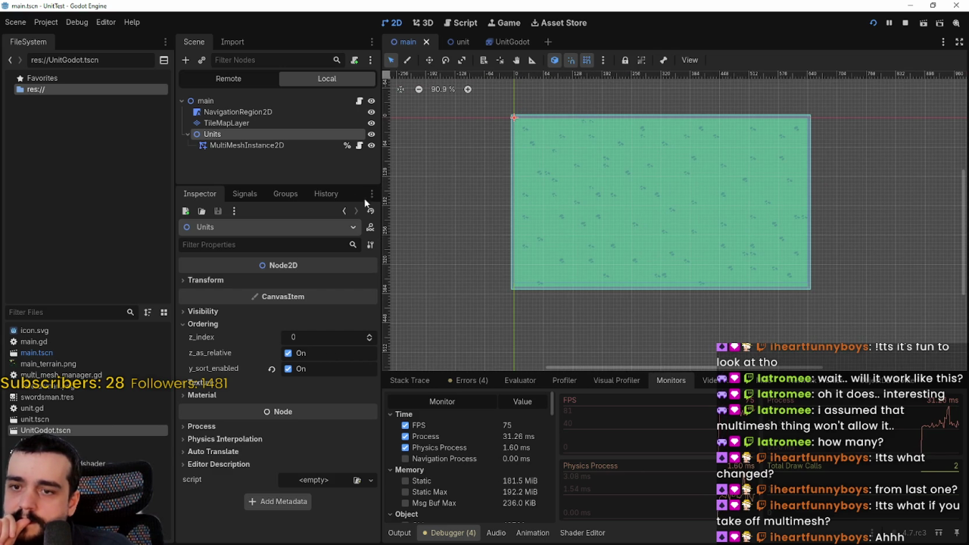
{"action": "left_click", "coordinate": [500, 43]}
Step: Reset the swordsman's z_index to 0 and disable y_sort_enabled on UnitGodot, Units and main
{"action": "scroll", "coordinate": [304, 393], "scroll_direction": "up", "scroll_amount": 1}
{"action": "scroll", "coordinate": [303, 392], "scroll_direction": "down", "scroll_amount": 2}
{"action": "left_click", "coordinate": [268, 375]}
{"action": "left_click", "coordinate": [269, 406]}
{"action": "left_click", "coordinate": [407, 42]}
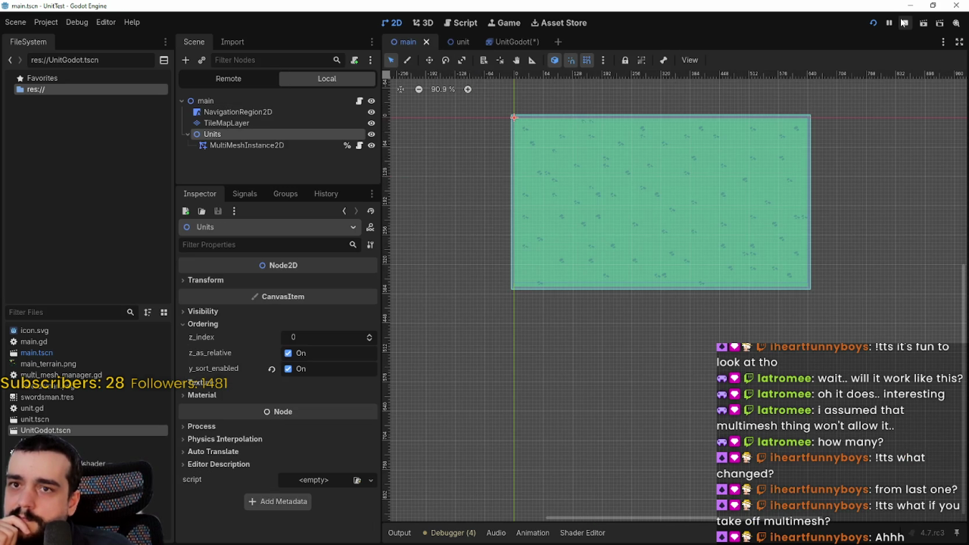
{"action": "left_click", "coordinate": [270, 369]}
{"action": "left_click", "coordinate": [235, 79]}
{"action": "left_click", "coordinate": [284, 404]}
Step: Save and rerun the scene, enlarging the debugger Monitors to watch about 110–120 FPS
{"action": "left_click", "coordinate": [873, 23]}
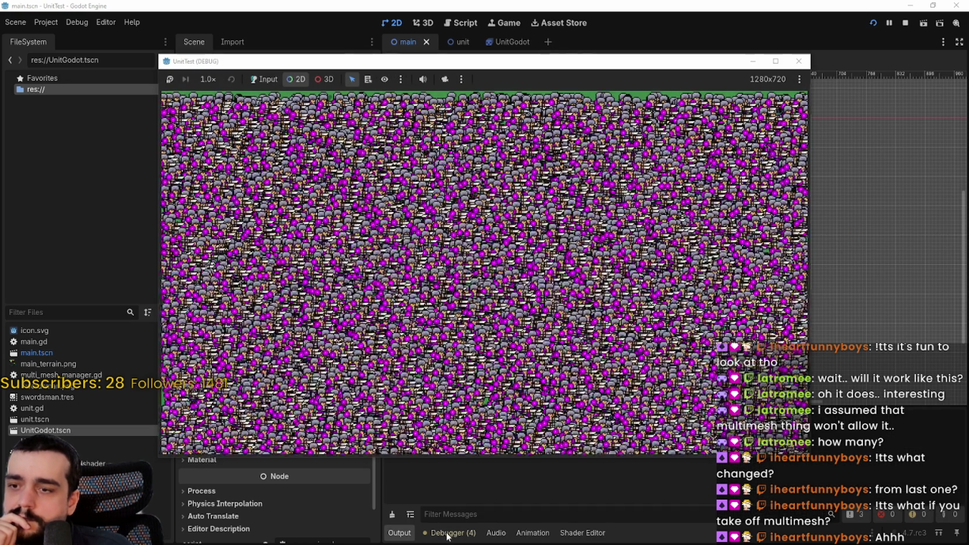
{"action": "left_click", "coordinate": [448, 533]}
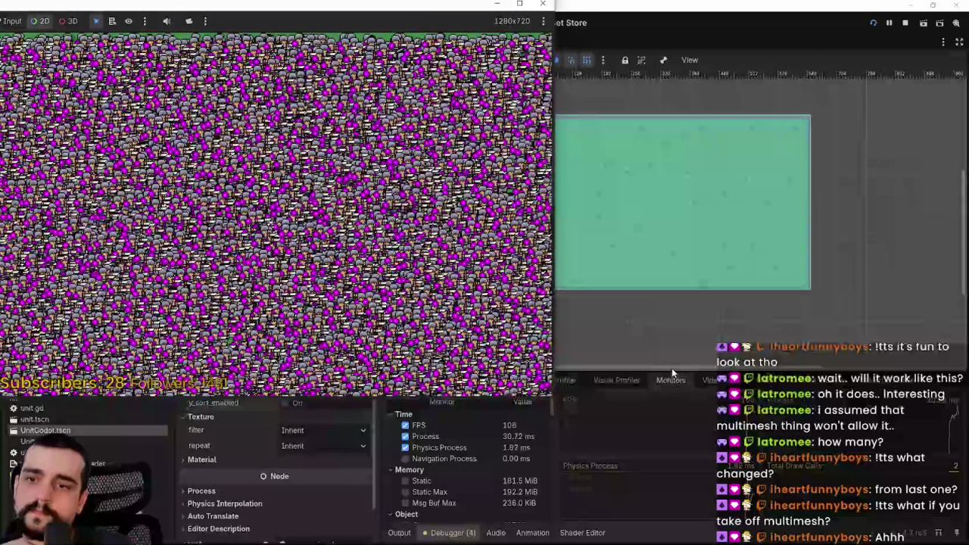
{"action": "left_click", "coordinate": [672, 368]}
{"action": "left_click_drag", "start_coordinate": [665, 346], "coordinate": [665, 126]}
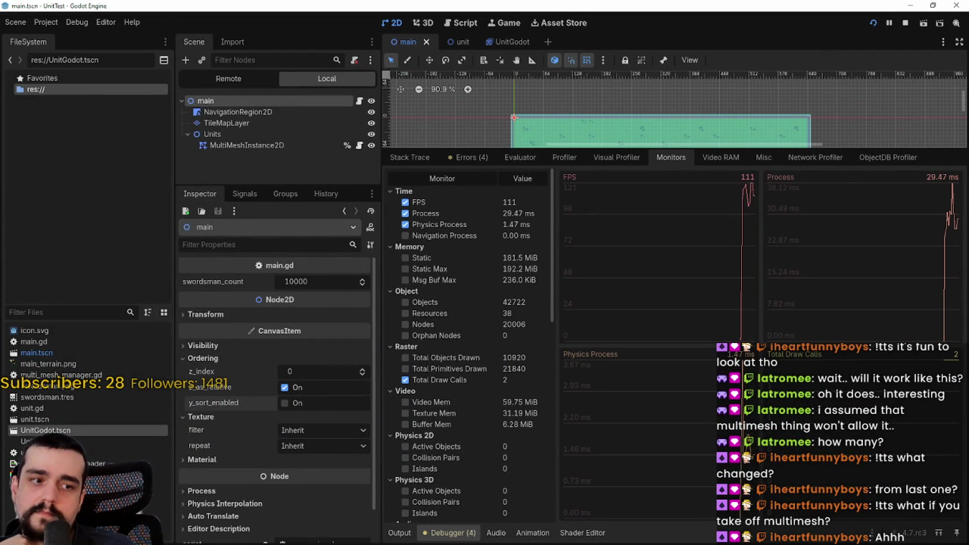
{"action": "key", "text": "alt+Tab"}
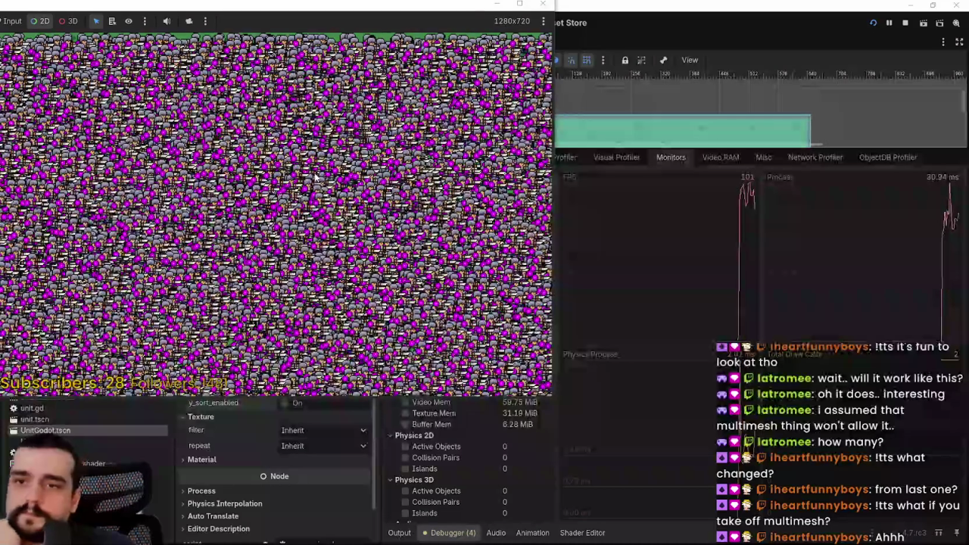
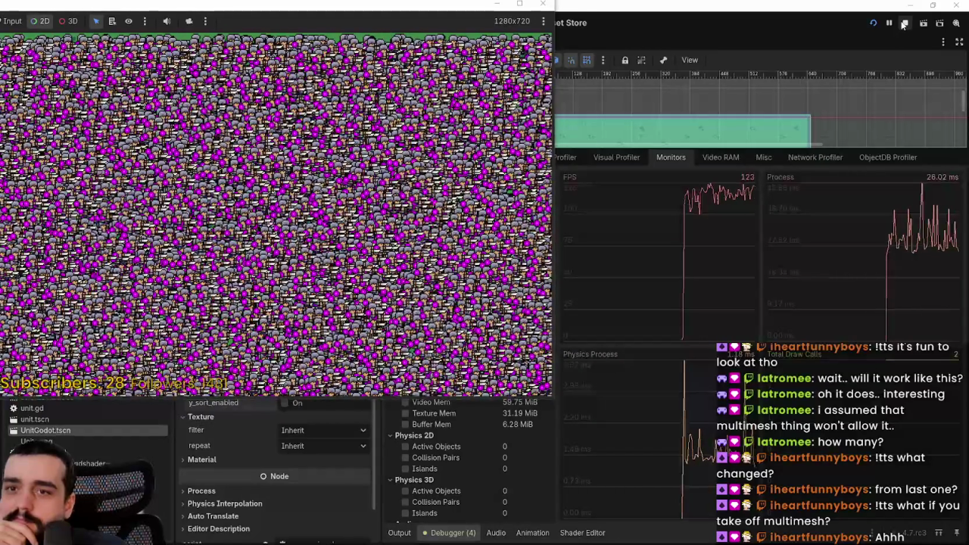
Step: Stop the running 10,000-unit game and open main.gd from the main node's script icon
{"action": "left_click", "coordinate": [904, 25]}
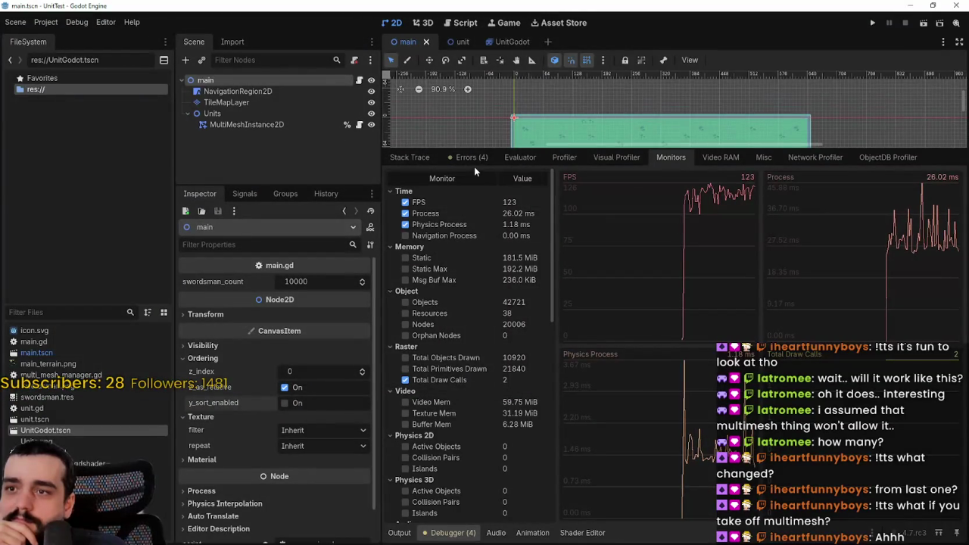
{"action": "mouse_move", "coordinate": [474, 151]}
{"action": "left_mouse_down"}
{"action": "mouse_move", "coordinate": [474, 383]}
{"action": "mouse_move", "coordinate": [474, 213]}
{"action": "mouse_move", "coordinate": [476, 243]}
{"action": "left_mouse_up"}
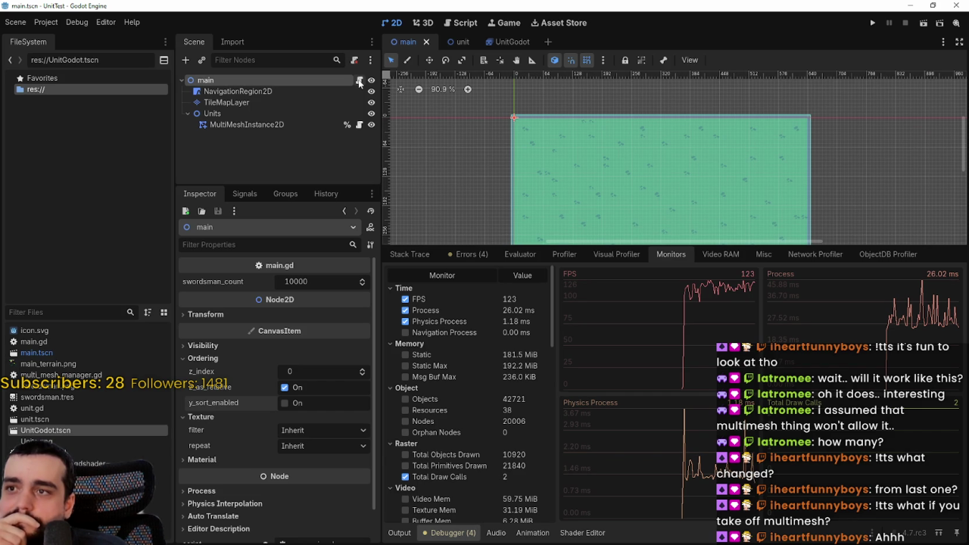
{"action": "left_click", "coordinate": [360, 81]}
{"action": "scroll", "coordinate": [682, 182], "scroll_direction": "down", "scroll_amount": 3}
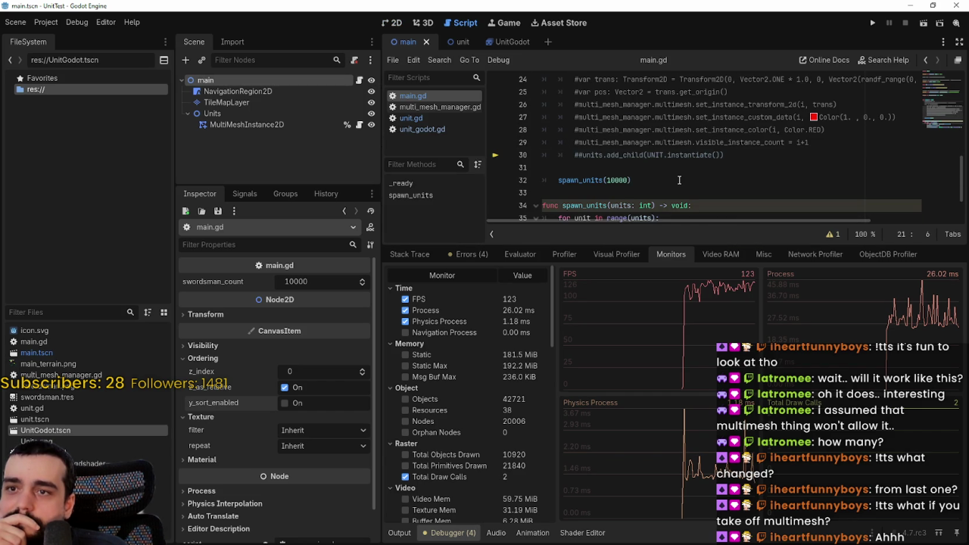
Step: Change the spawn_units count from 10000 to 500 and save main.gd
{"action": "scroll", "coordinate": [679, 180], "scroll_direction": "down", "scroll_amount": 2}
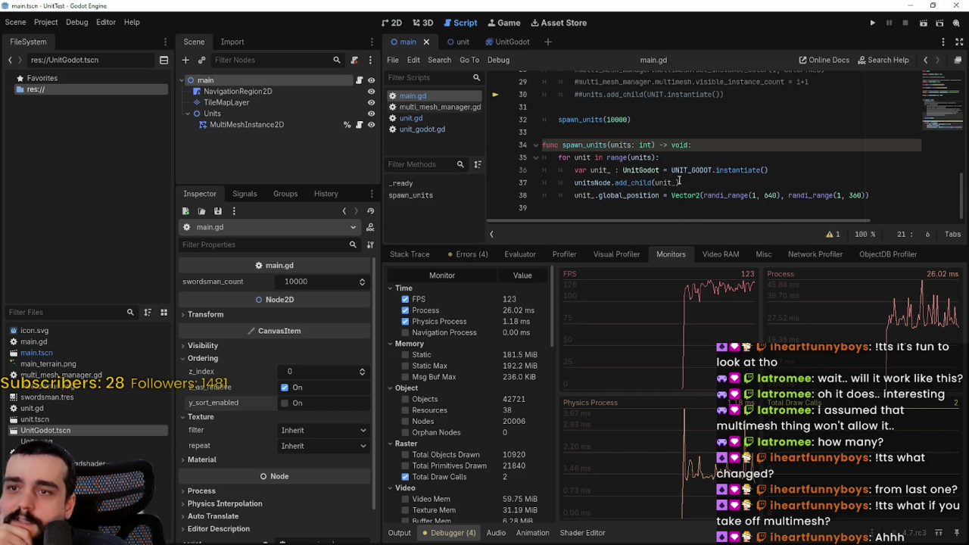
{"action": "double_click", "coordinate": [616, 120]}
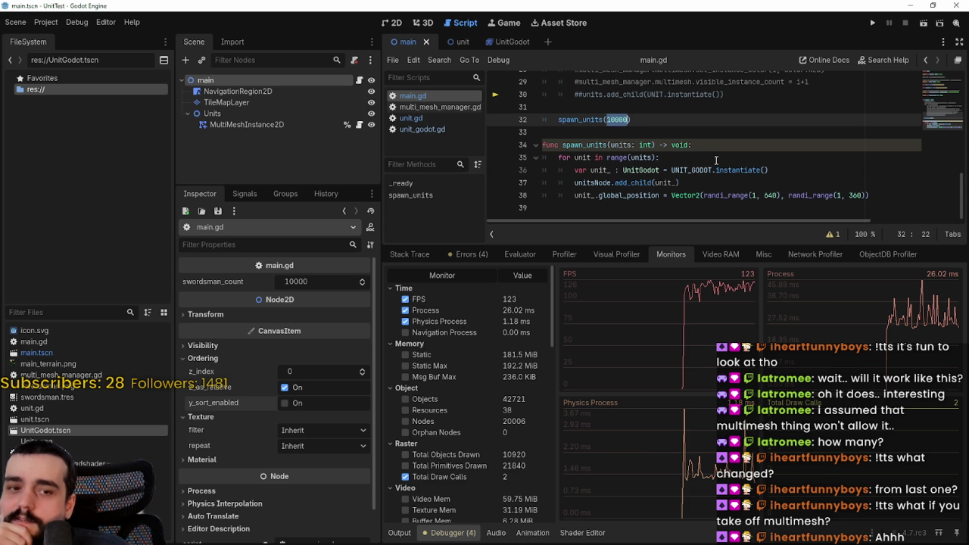
{"action": "type", "text": "5"}
{"action": "key", "text": "ctrl+s"}
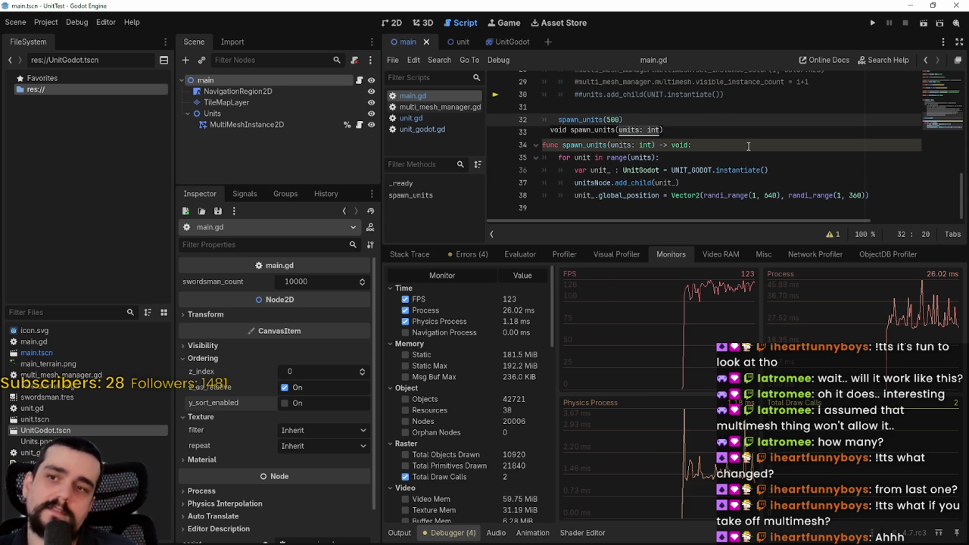
{"action": "key", "text": "End"}
Step: Run the project and compare its FPS in the Debugger Monitors panel
{"action": "left_click", "coordinate": [877, 22]}
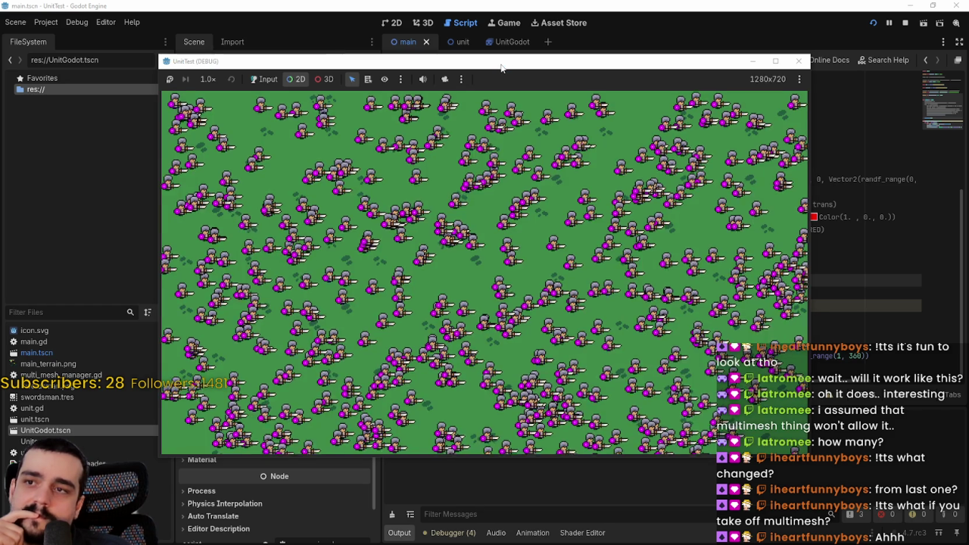
{"action": "left_click_drag", "start_coordinate": [498, 69], "coordinate": [339, 30]}
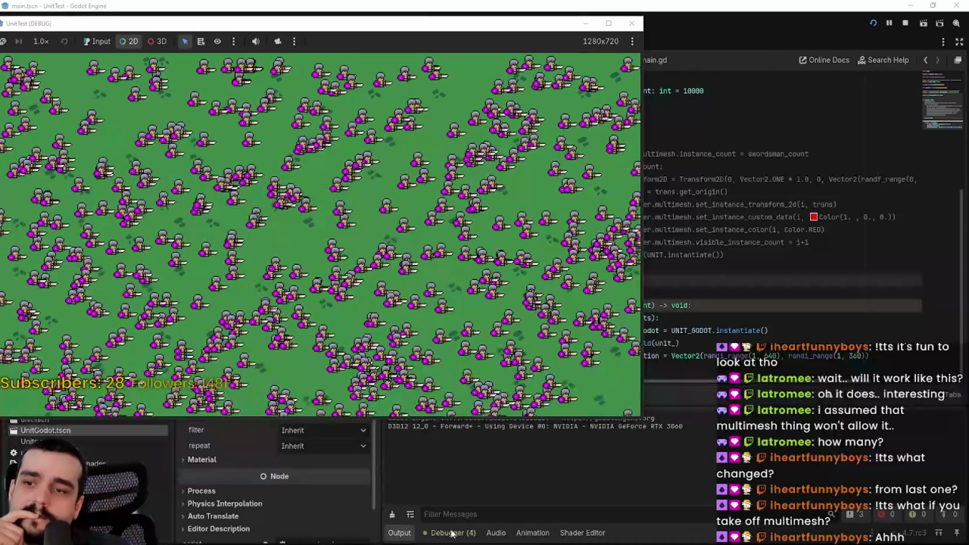
{"action": "left_click", "coordinate": [449, 533]}
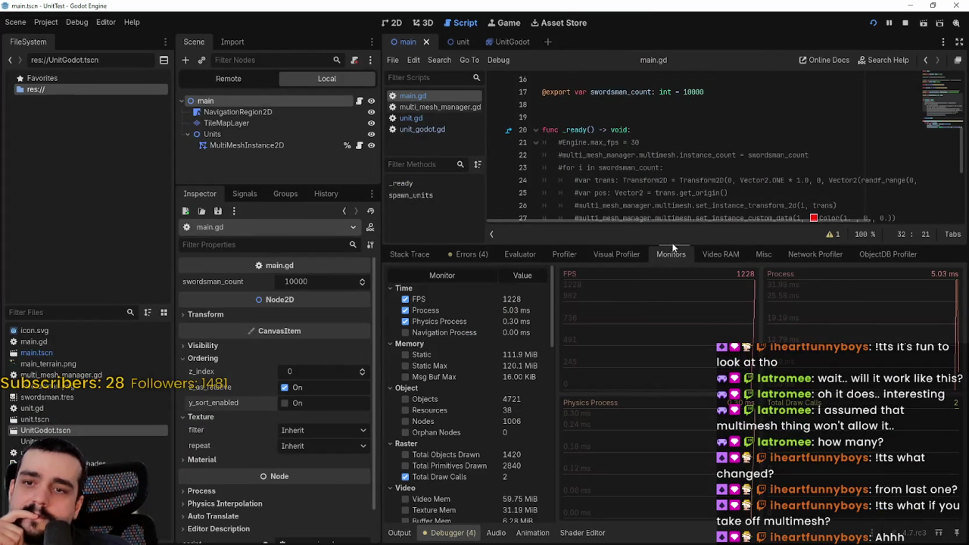
{"action": "mouse_move", "coordinate": [669, 246]}
{"action": "left_mouse_down"}
{"action": "mouse_move", "coordinate": [640, 385]}
{"action": "mouse_move", "coordinate": [602, 160]}
{"action": "left_mouse_up"}
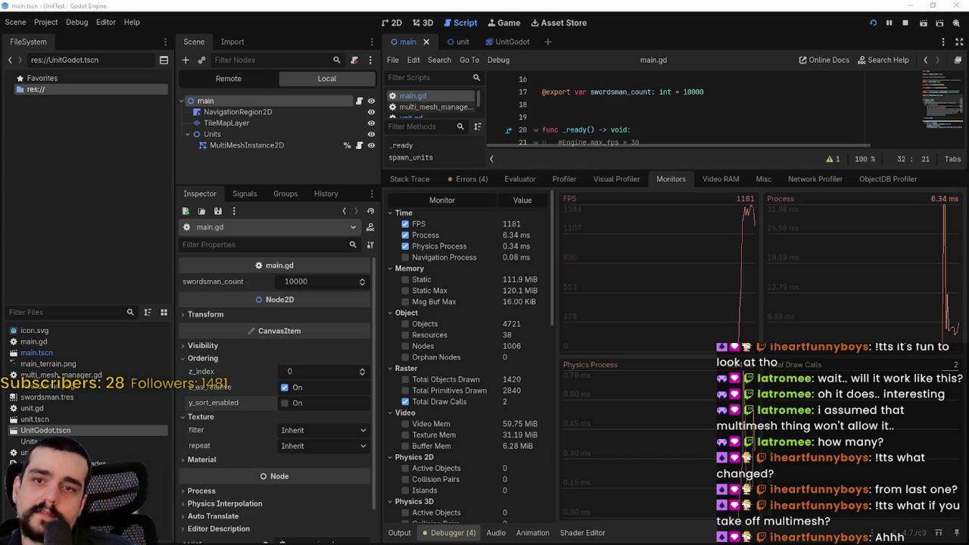
Step: Compute 16.66 − 6 in Windows Calculator, getting 10.66
{"action": "key", "text": "XF86Calculator"}
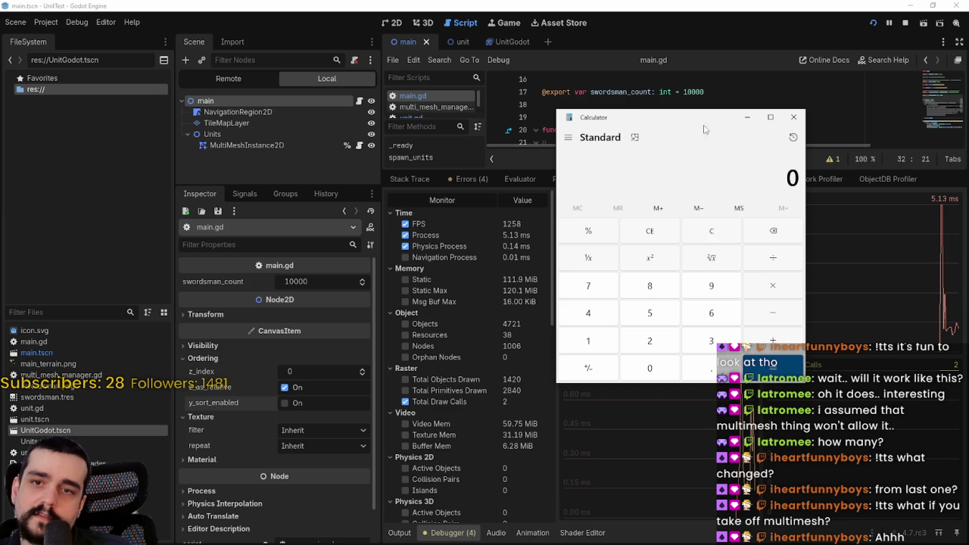
{"action": "left_click_drag", "start_coordinate": [695, 125], "coordinate": [230, 106]}
{"action": "type", "text": "1"}
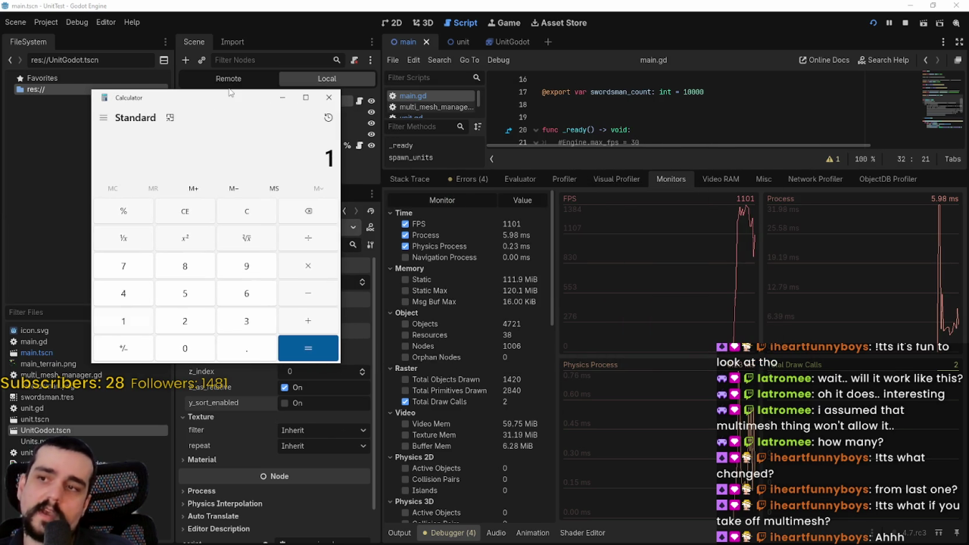
{"action": "type", "text": "6.66"}
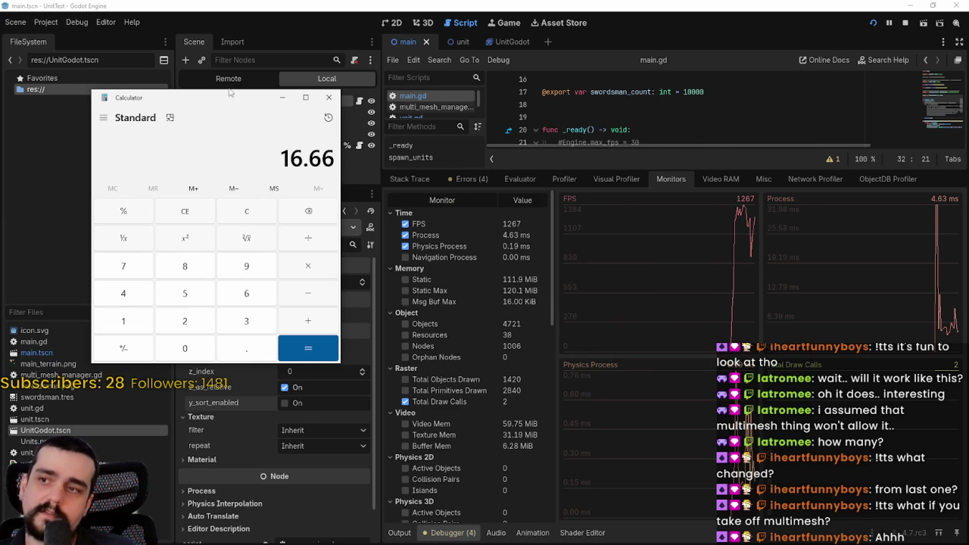
{"action": "key", "text": "minus"}
{"action": "type", "text": "6"}
{"action": "key", "text": "Return"}
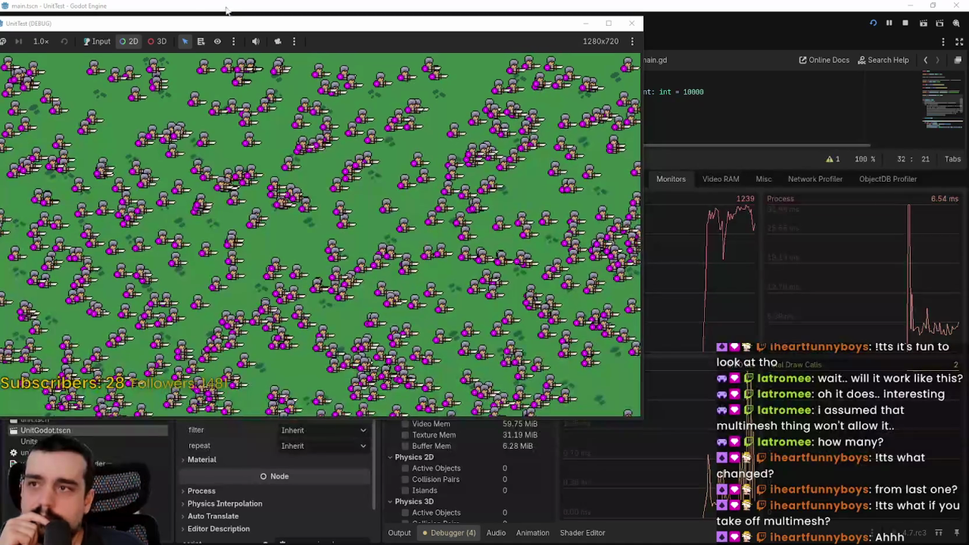
{"action": "left_click_drag", "start_coordinate": [303, 22], "coordinate": [490, 56]}
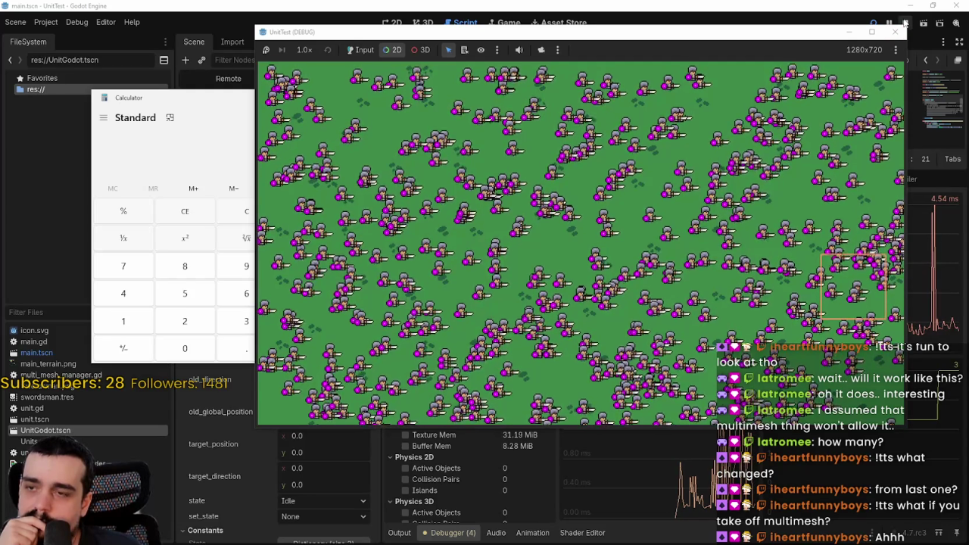
Step: Stop the running 500-unit test game
{"action": "left_click", "coordinate": [905, 23]}
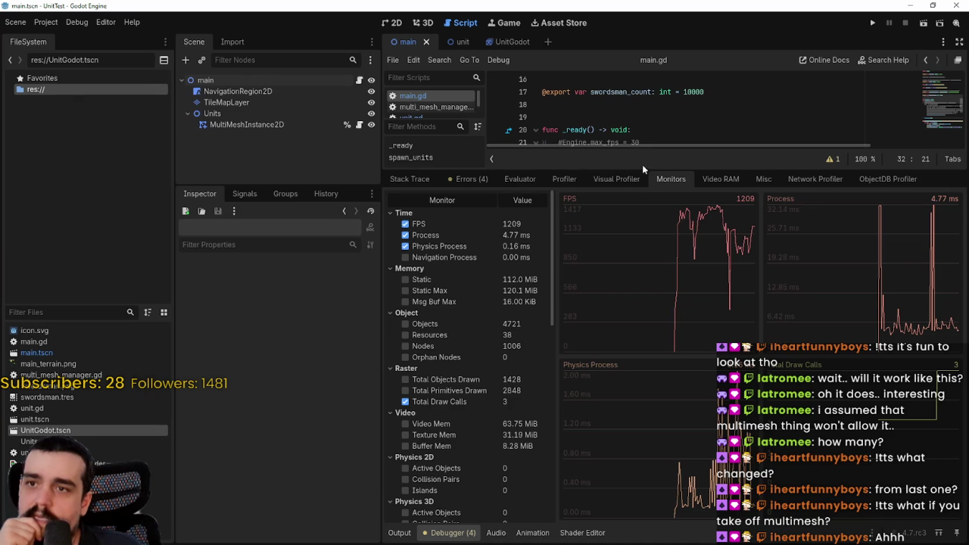
Step: Change the spawn count to 1000, save main.gd, and stop the game
{"action": "left_click_drag", "start_coordinate": [640, 168], "coordinate": [643, 397]}
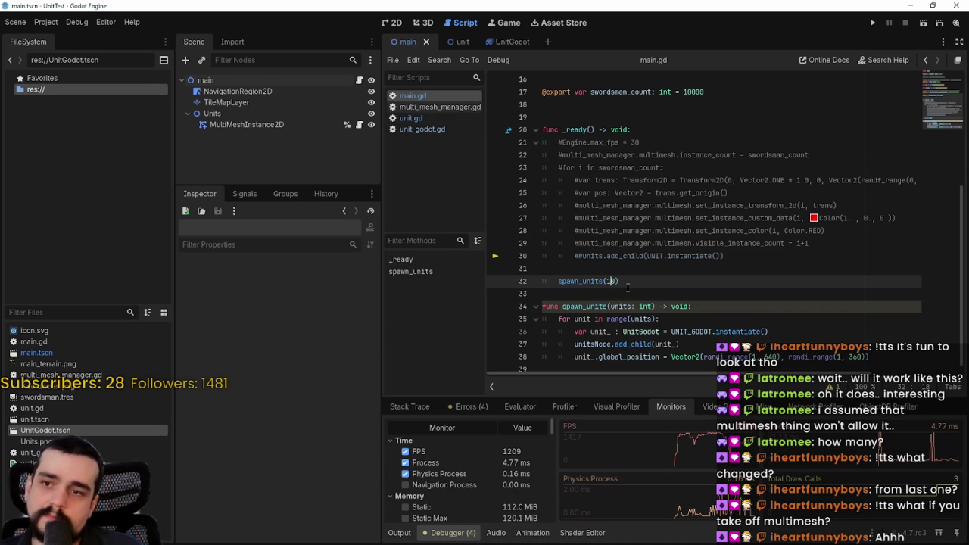
{"action": "type", "text": "0"}
{"action": "key", "text": "ctrl+s"}
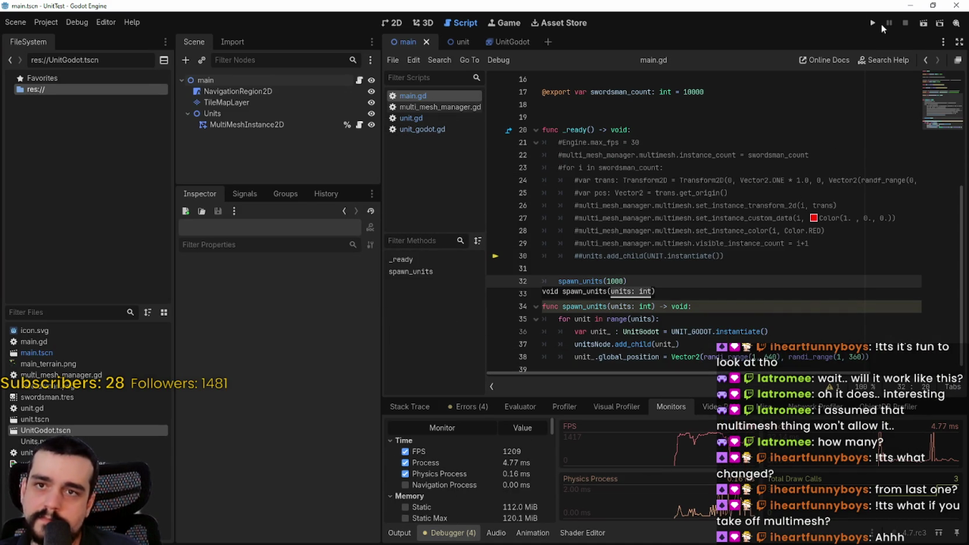
{"action": "key", "text": "F8"}
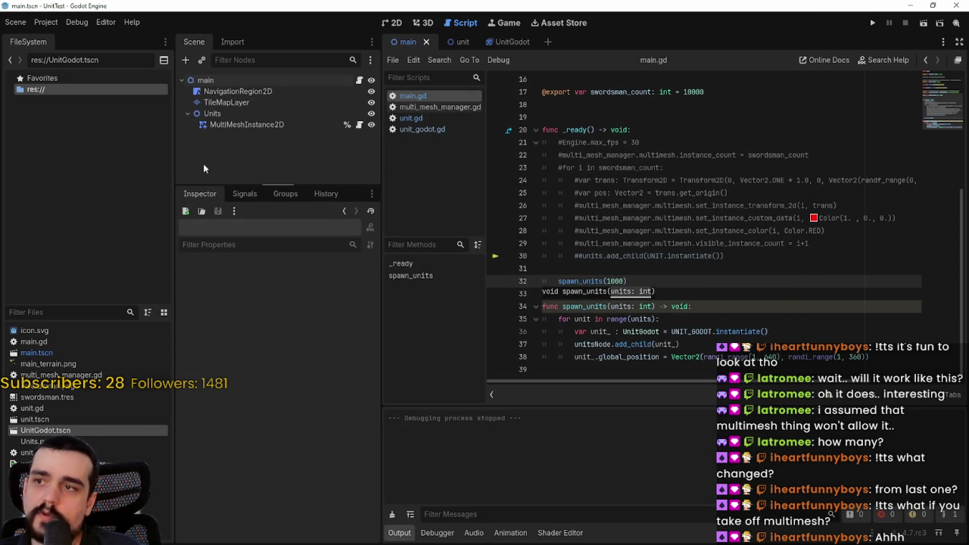
Step: Open the UnitGodot scene and raise the unit's z_index to 1
{"action": "left_click", "coordinate": [449, 42]}
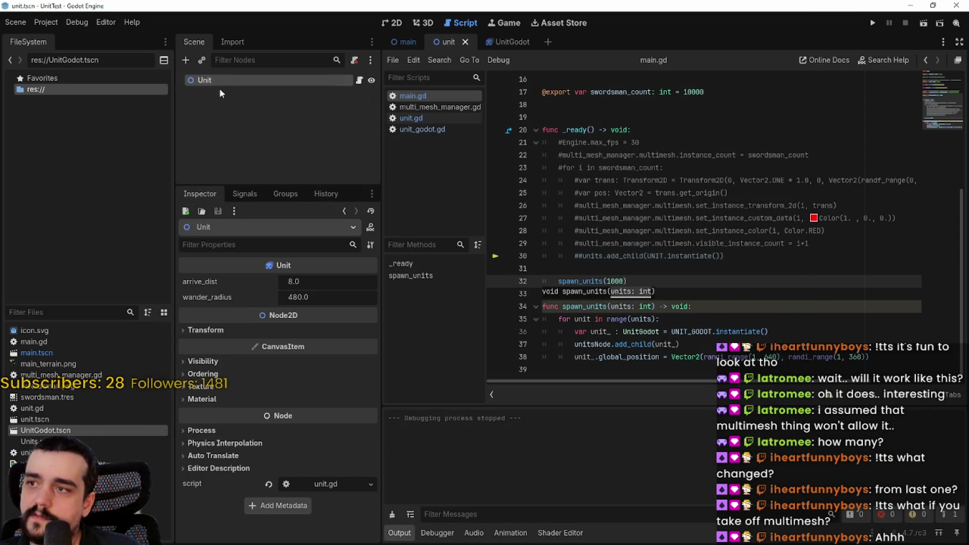
{"action": "left_click", "coordinate": [509, 42]}
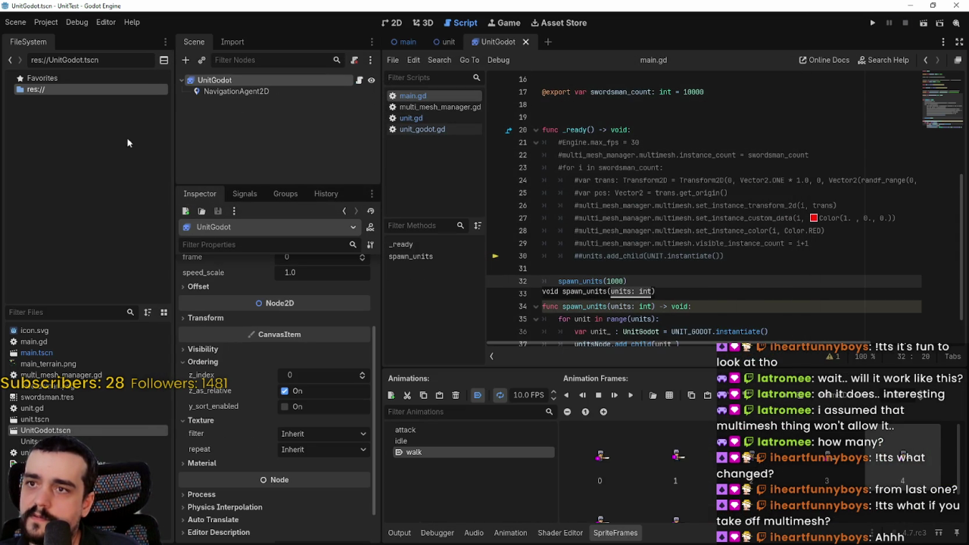
{"action": "left_click", "coordinate": [363, 373]}
Step: Enable y_sort_enabled on the Units and main nodes, save, and relaunch the game
{"action": "left_click", "coordinate": [408, 42]}
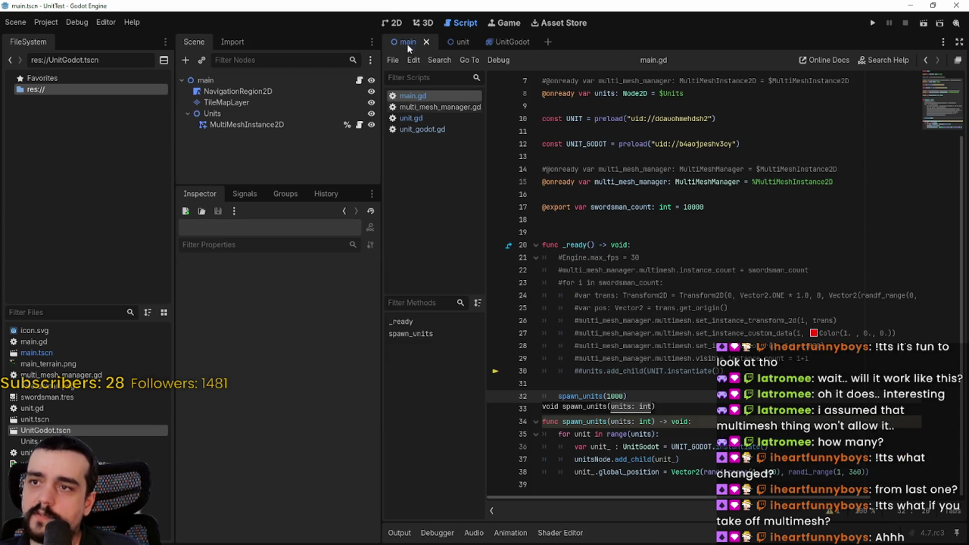
{"action": "left_click", "coordinate": [269, 113]}
{"action": "left_click", "coordinate": [299, 369]}
{"action": "key", "text": "ctrl+s"}
{"action": "left_click", "coordinate": [205, 80]}
{"action": "left_click", "coordinate": [302, 404]}
{"action": "key", "text": "ctrl+s"}
{"action": "left_click", "coordinate": [875, 23]}
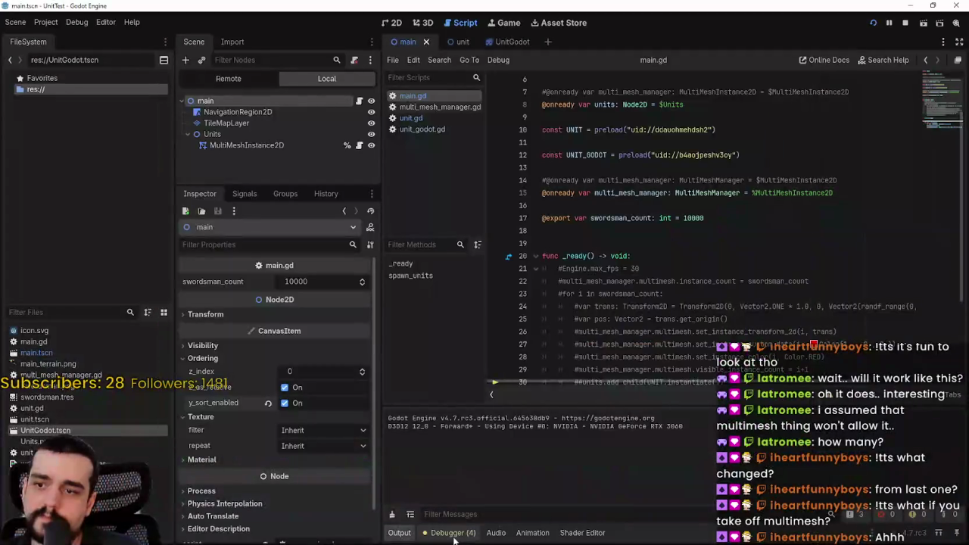
Step: Watch the 1000-unit FPS in Monitors, relaunch the game, and return to main.gd
{"action": "left_click", "coordinate": [454, 536]}
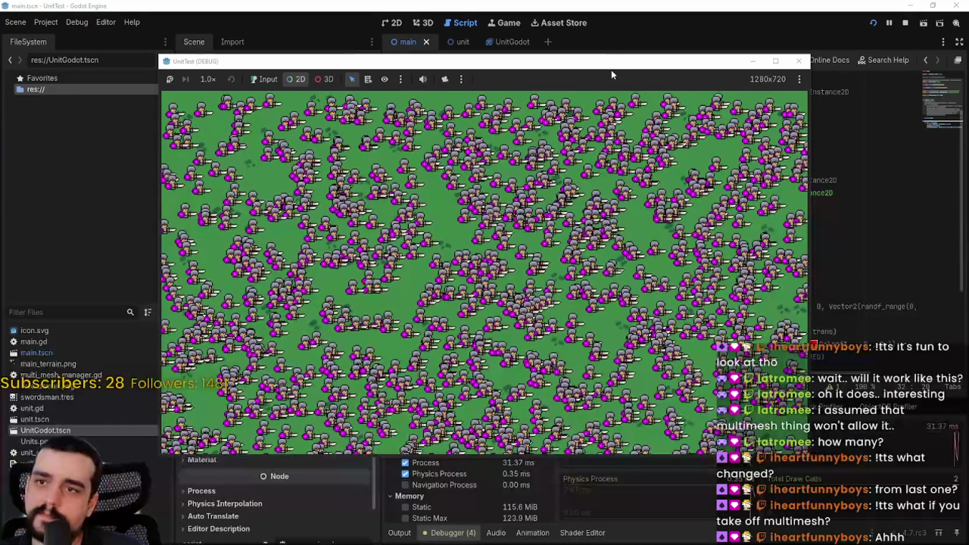
{"action": "left_click_drag", "start_coordinate": [611, 70], "coordinate": [539, 6]}
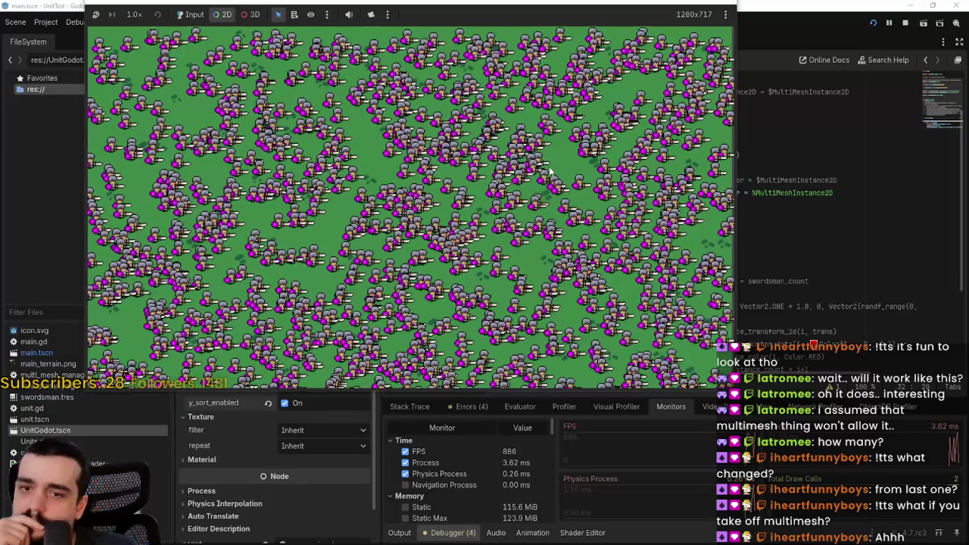
{"action": "key", "text": "F8"}
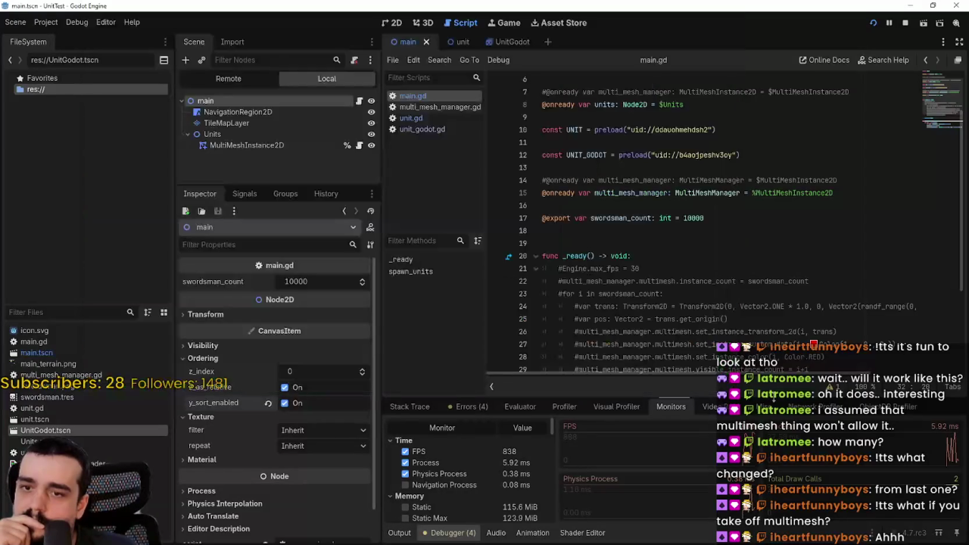
{"action": "key", "text": "shift+F12"}
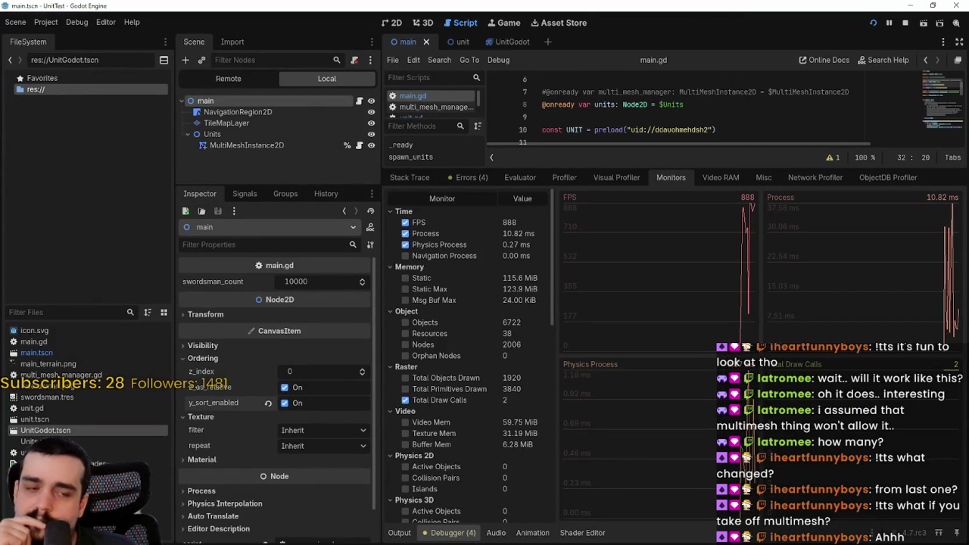
{"action": "key", "text": "F5"}
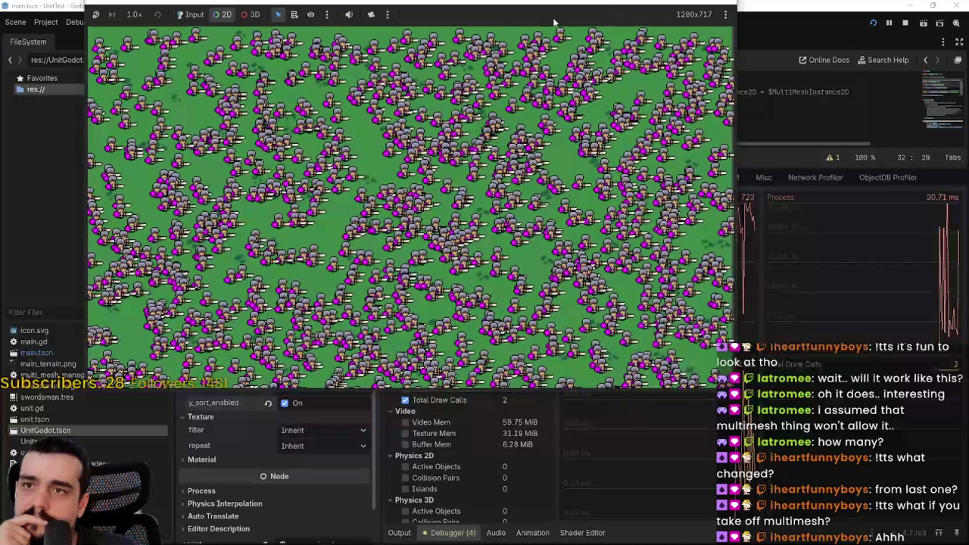
{"action": "left_click_drag", "start_coordinate": [530, 2], "coordinate": [461, 15]}
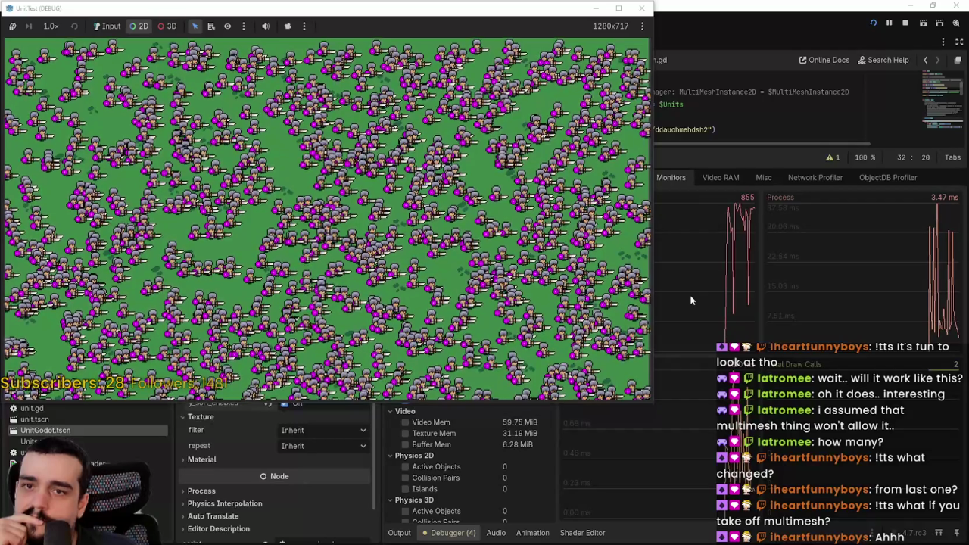
{"action": "left_click", "coordinate": [762, 115]}
{"action": "left_click", "coordinate": [646, 121]}
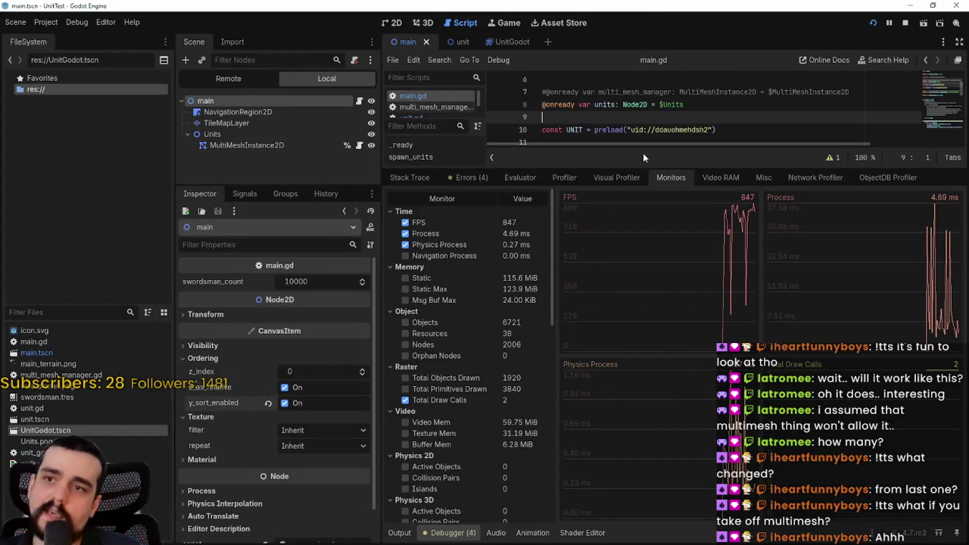
Step: Uncomment Engine.max_fps on line 21 and set it from 30 to 260
{"action": "left_click_drag", "start_coordinate": [639, 171], "coordinate": [640, 451]}
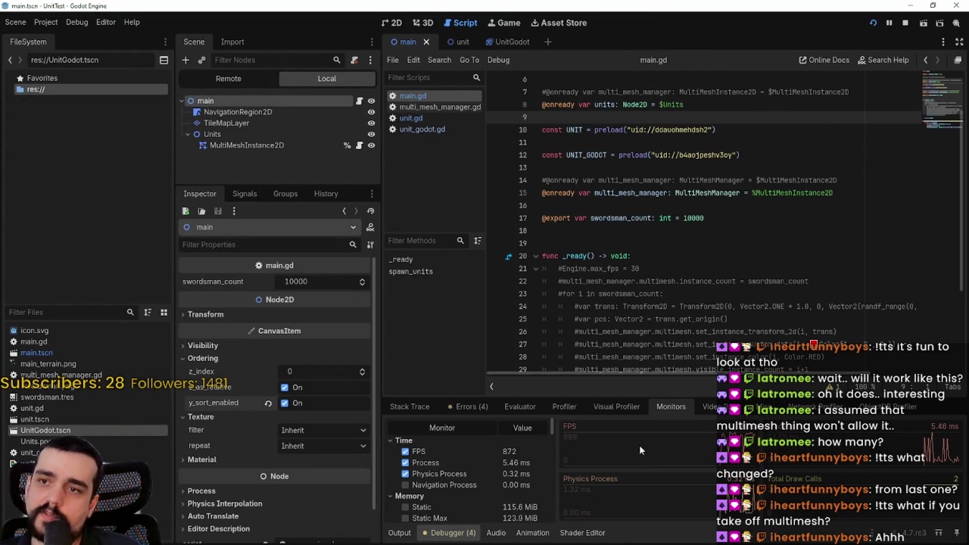
{"action": "left_click", "coordinate": [562, 269]}
{"action": "key", "text": "Delete"}
{"action": "key", "text": "BackSpace"}
{"action": "key", "text": "BackSpace"}
{"action": "type", "text": "200"}
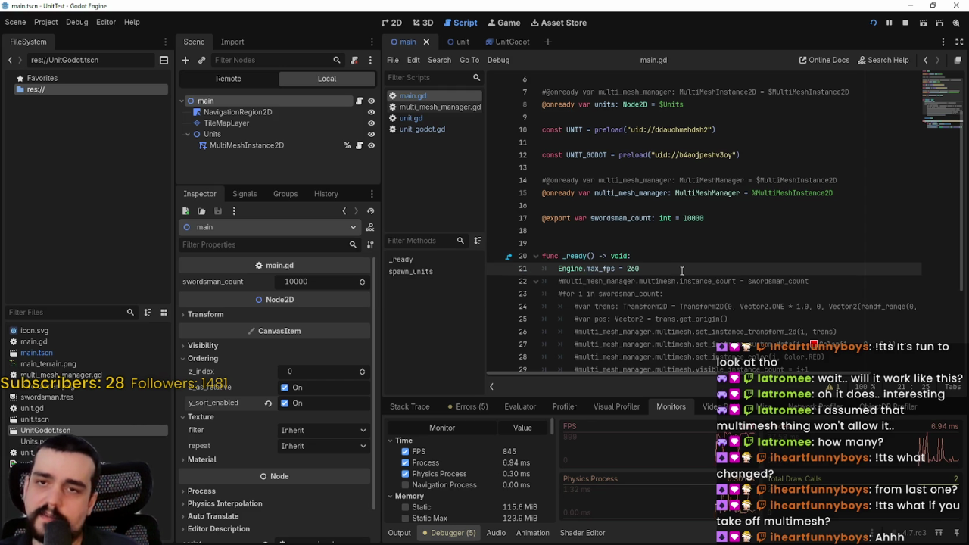
Step: Run the game and watch its capped FPS in an enlarged Monitors panel
{"action": "left_click", "coordinate": [904, 25]}
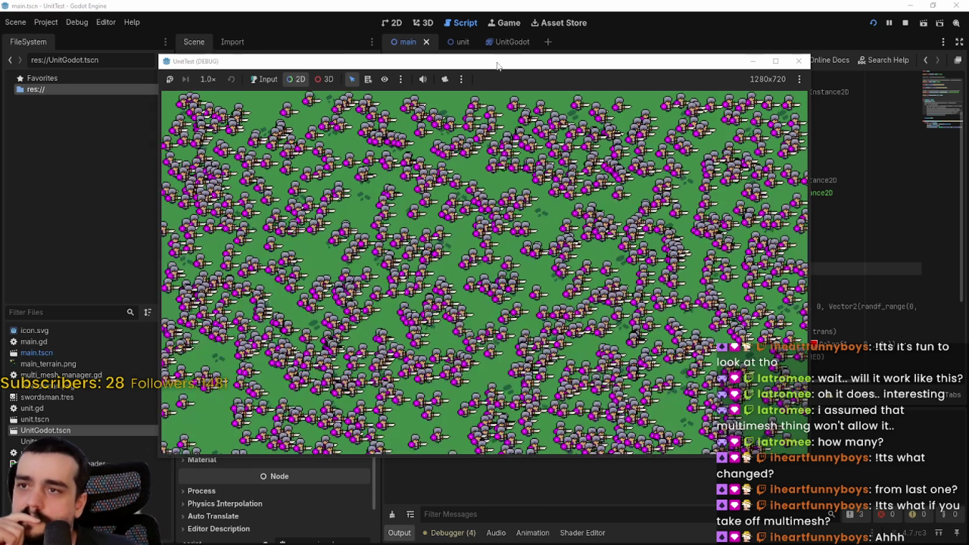
{"action": "left_click_drag", "start_coordinate": [497, 66], "coordinate": [353, 14]}
{"action": "left_click", "coordinate": [458, 535]}
{"action": "left_click_drag", "start_coordinate": [693, 388], "coordinate": [693, 46]}
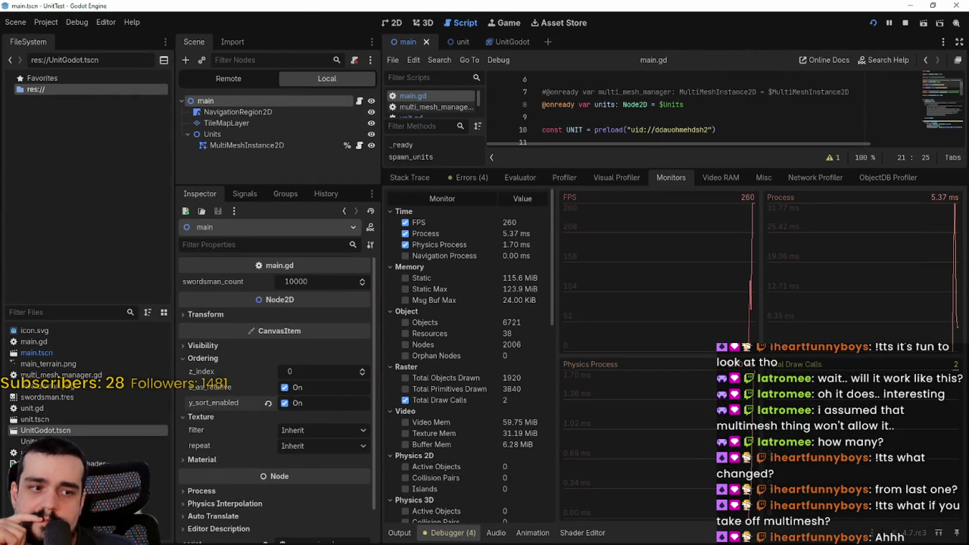
{"action": "key", "text": "alt+Tab"}
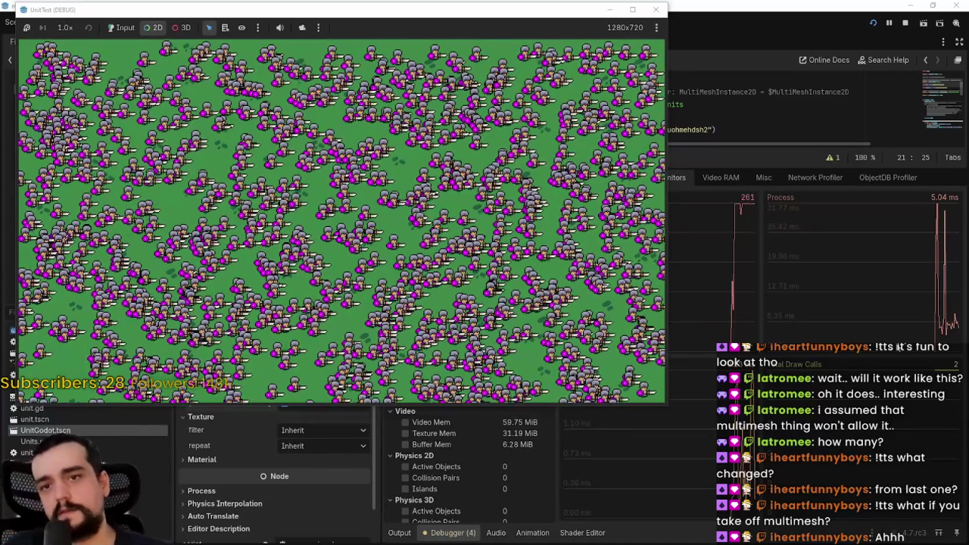
Step: Stop the game and open unit_godot.gd with the caret in its _ready function
{"action": "left_click", "coordinate": [909, 29]}
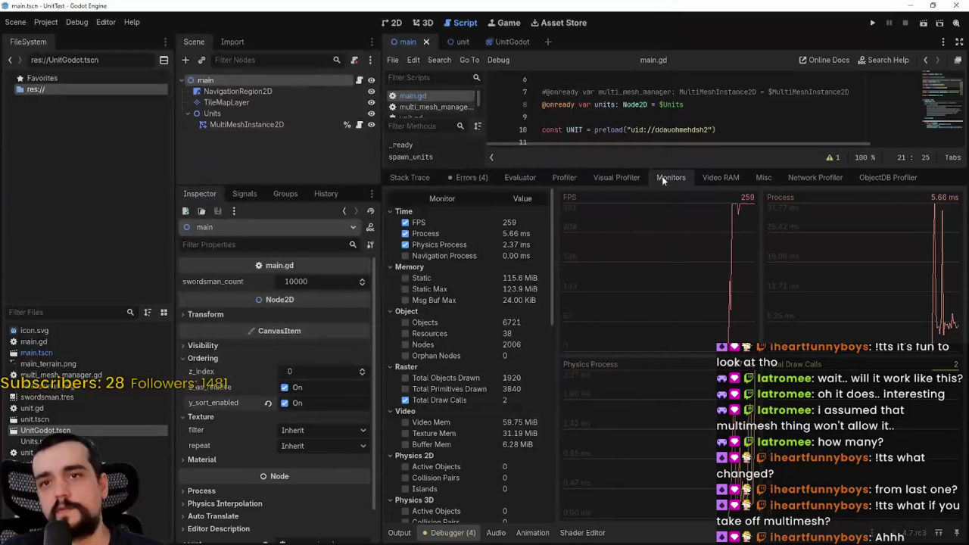
{"action": "left_click_drag", "start_coordinate": [669, 163], "coordinate": [714, 539]}
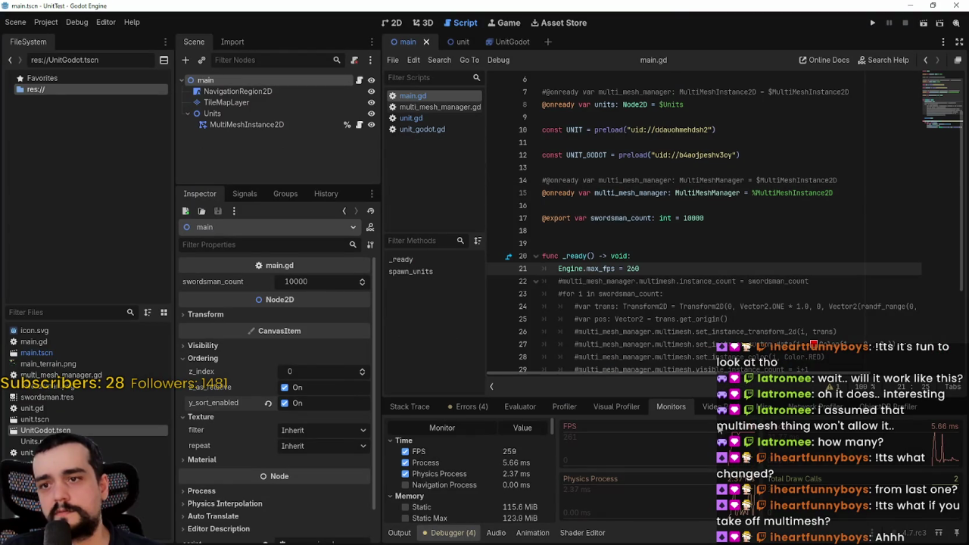
{"action": "scroll", "coordinate": [681, 339], "scroll_direction": "down", "scroll_amount": 3}
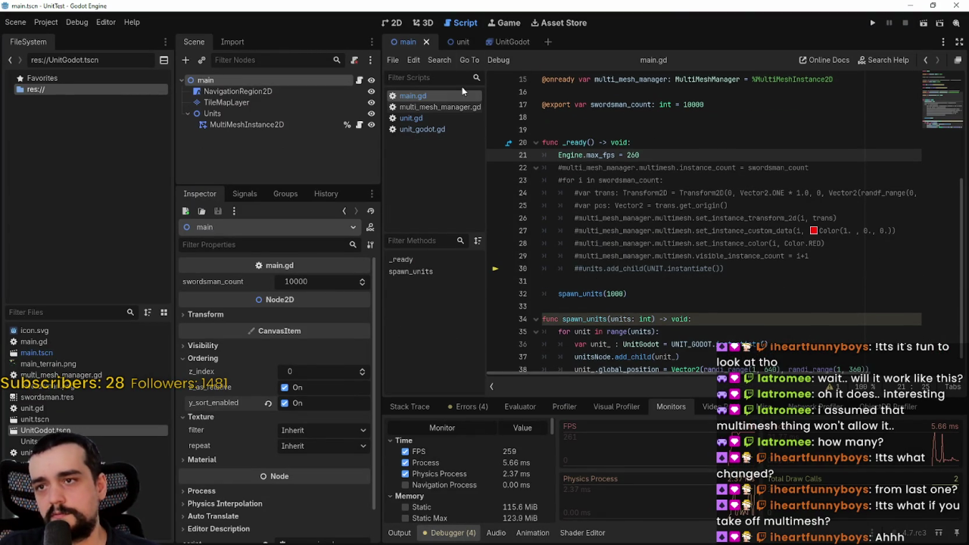
{"action": "left_click", "coordinate": [422, 129]}
{"action": "scroll", "coordinate": [562, 203], "scroll_direction": "down", "scroll_amount": 2}
{"action": "left_click", "coordinate": [562, 206]}
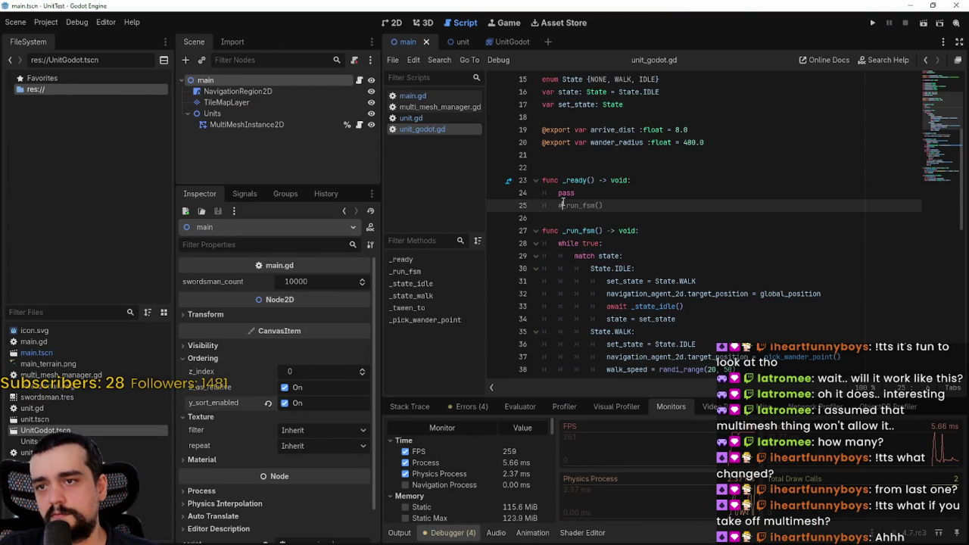
Step: Swap pass for _run_fsm() in _ready, run the game, check Monitors, then stop it
{"action": "left_click", "coordinate": [559, 190]}
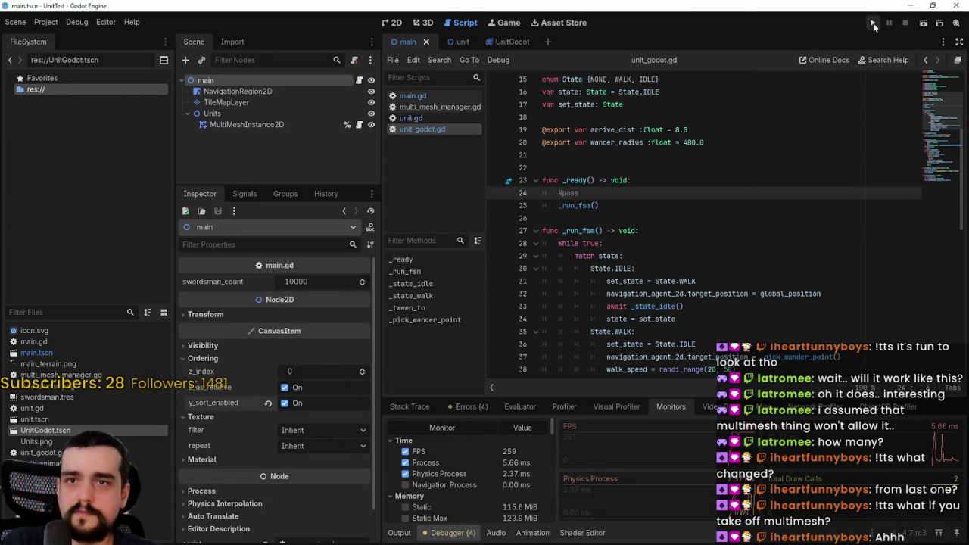
{"action": "left_click", "coordinate": [873, 24]}
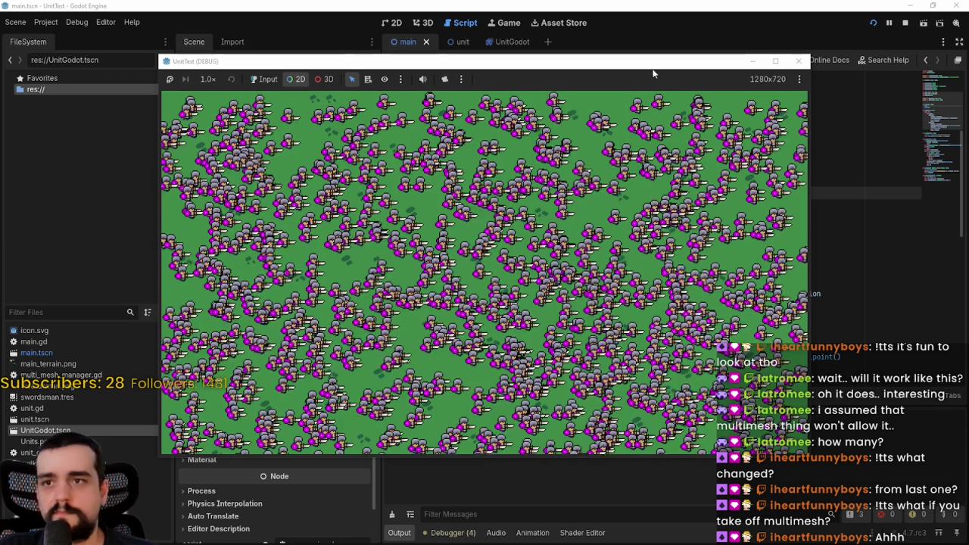
{"action": "left_click_drag", "start_coordinate": [654, 61], "coordinate": [514, 6]}
{"action": "left_click", "coordinate": [452, 533]}
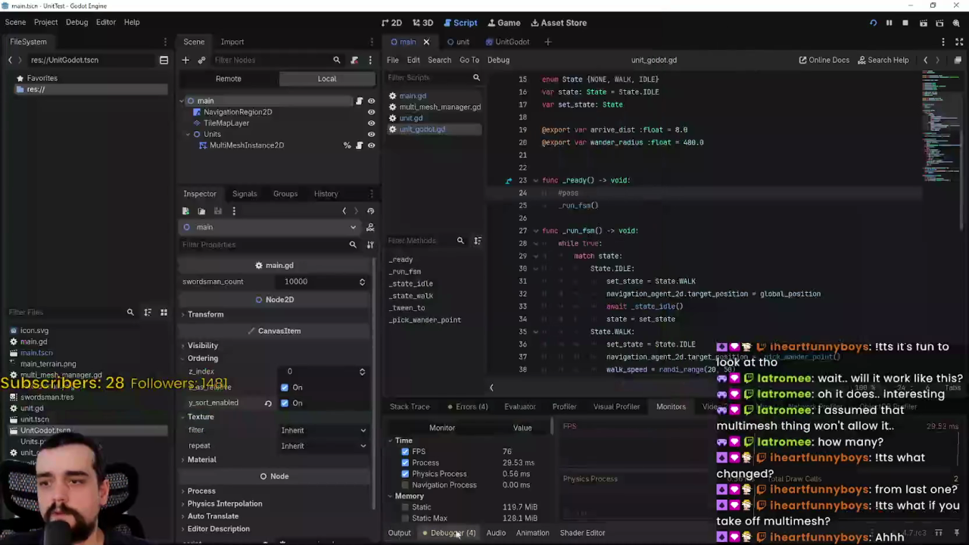
{"action": "left_click_drag", "start_coordinate": [530, 395], "coordinate": [530, 168]}
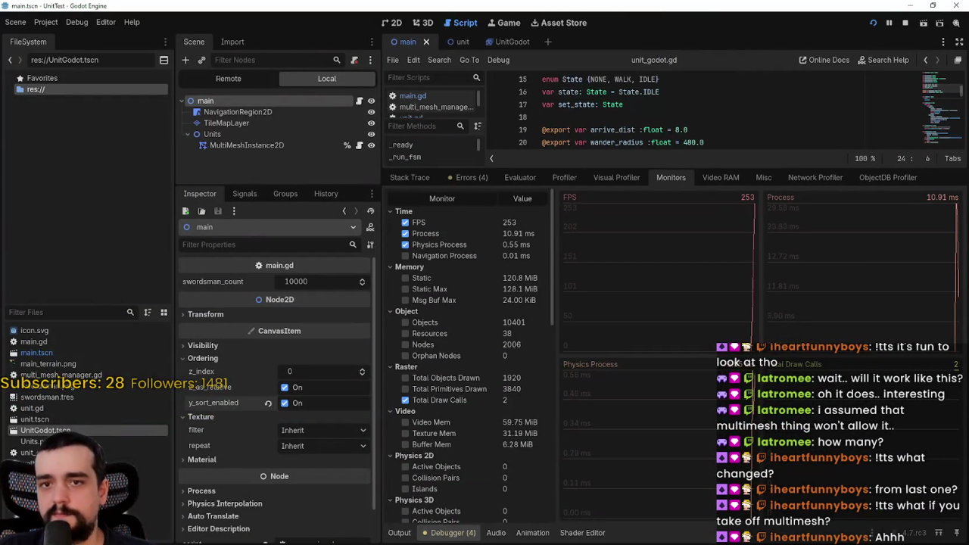
{"action": "key", "text": "alt+Tab"}
{"action": "key", "text": "alt+Tab"}
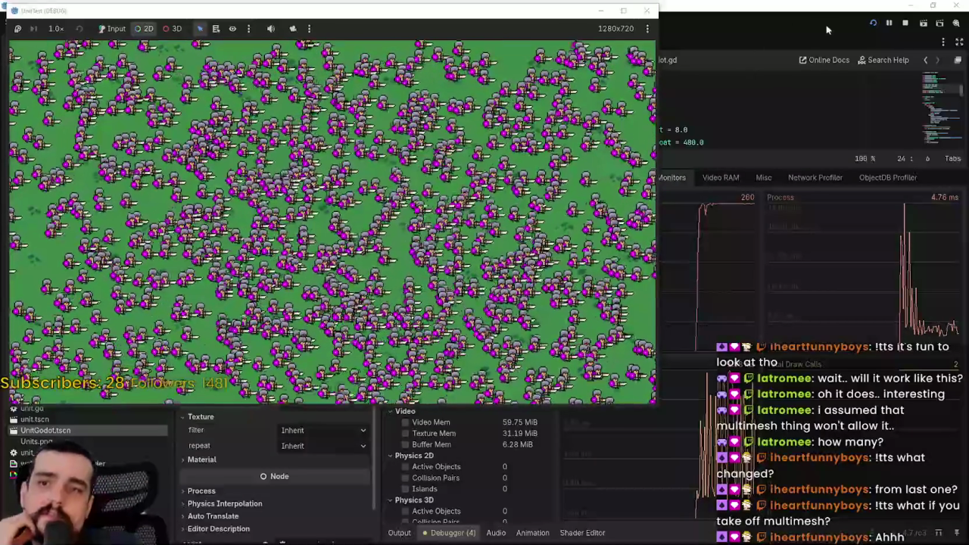
{"action": "left_click", "coordinate": [908, 22]}
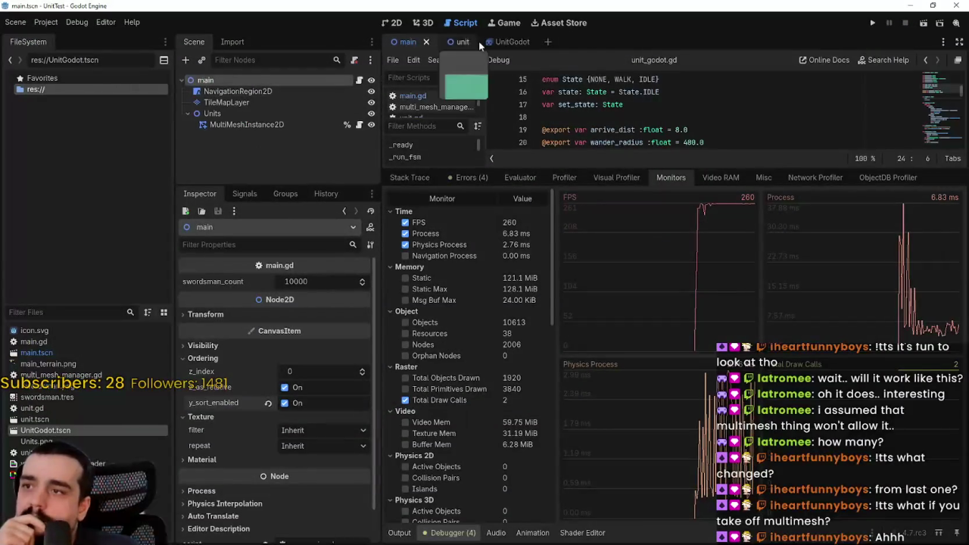
Step: Turn on avoidance for the unit's NavigationAgent2D with a 32 px radius and save
{"action": "left_click", "coordinate": [290, 89]}
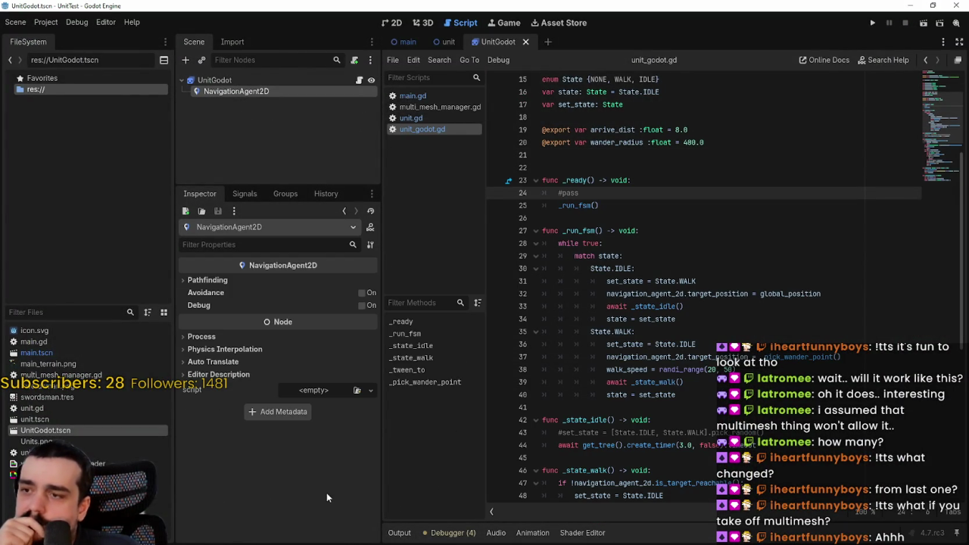
{"action": "left_click", "coordinate": [361, 293]}
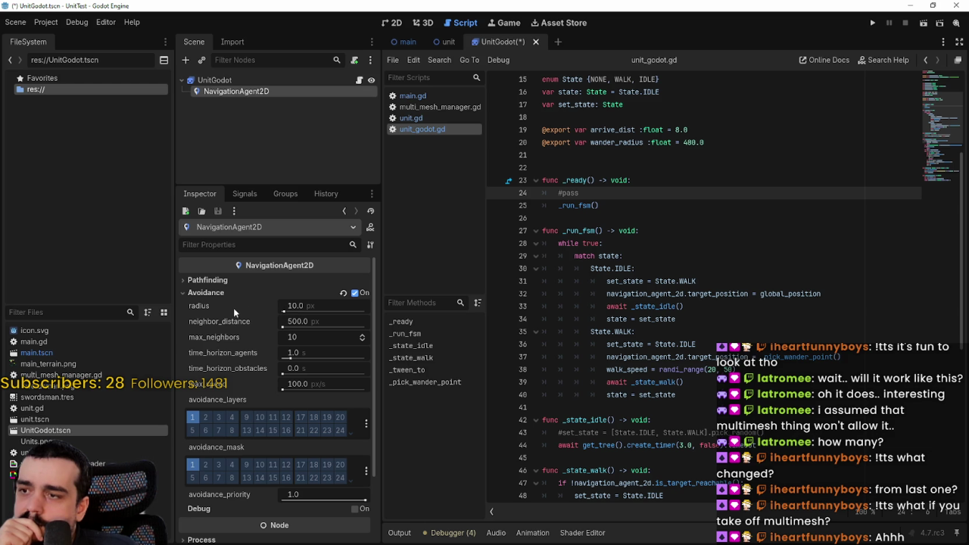
{"action": "mouse_move", "coordinate": [232, 307]}
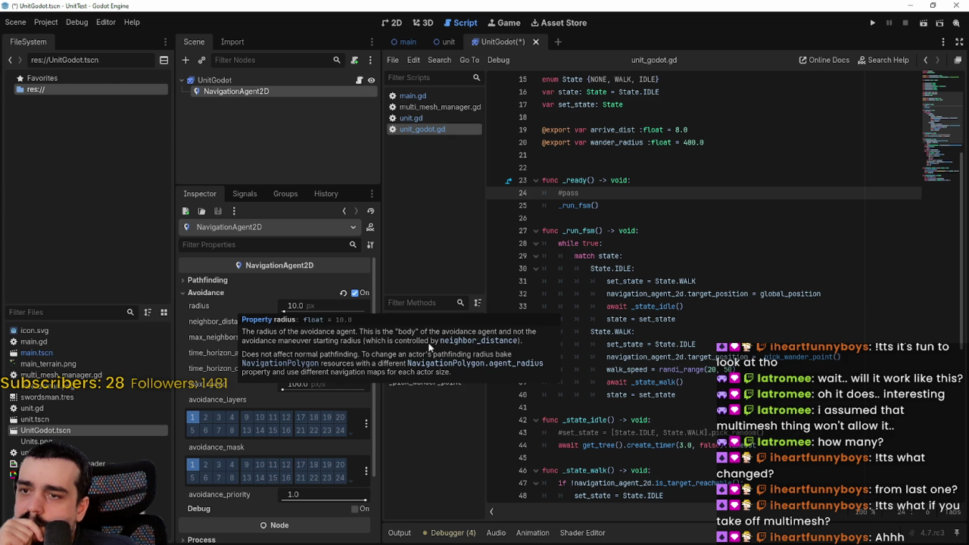
{"action": "left_click_drag", "start_coordinate": [283, 311], "coordinate": [284, 311]}
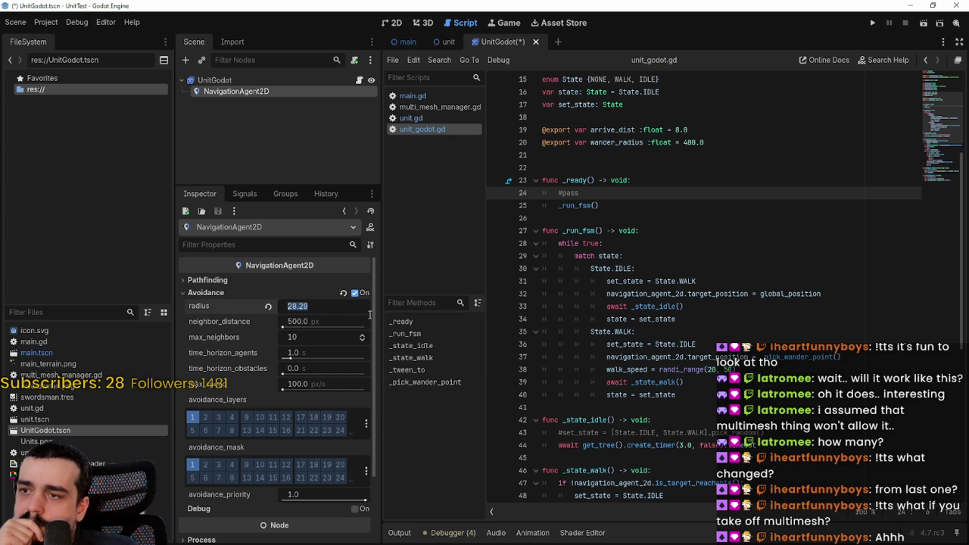
{"action": "type", "text": "32"}
{"action": "key", "text": "Return"}
{"action": "key", "text": "ctrl+s"}
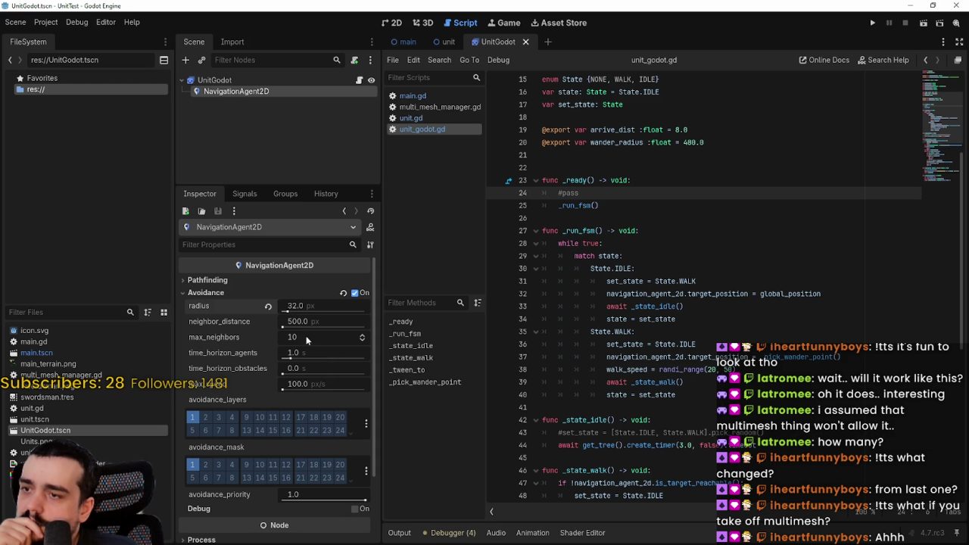
Step: Set Pathfinding path_postprocessing to Edgecentered and relaunch the game
{"action": "left_click", "coordinate": [213, 280]}
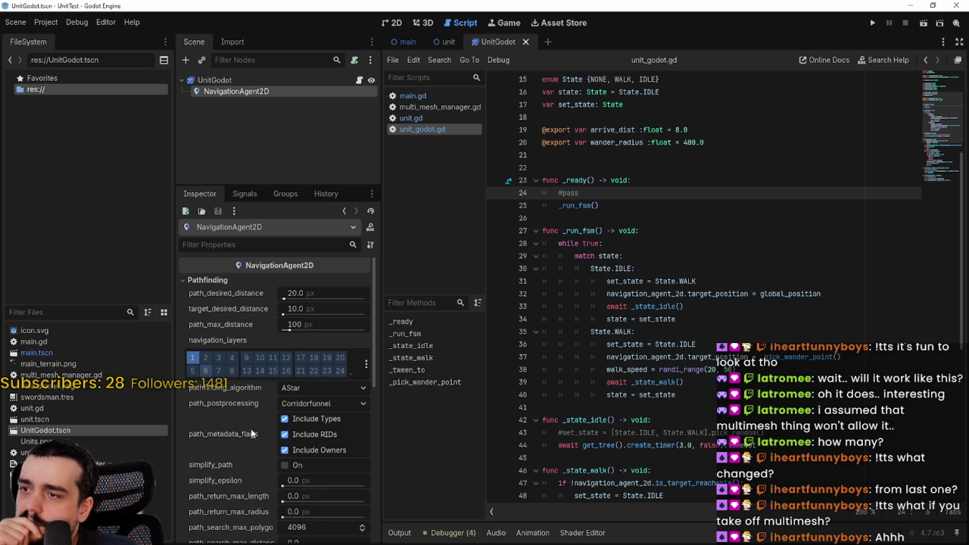
{"action": "left_click", "coordinate": [331, 398]}
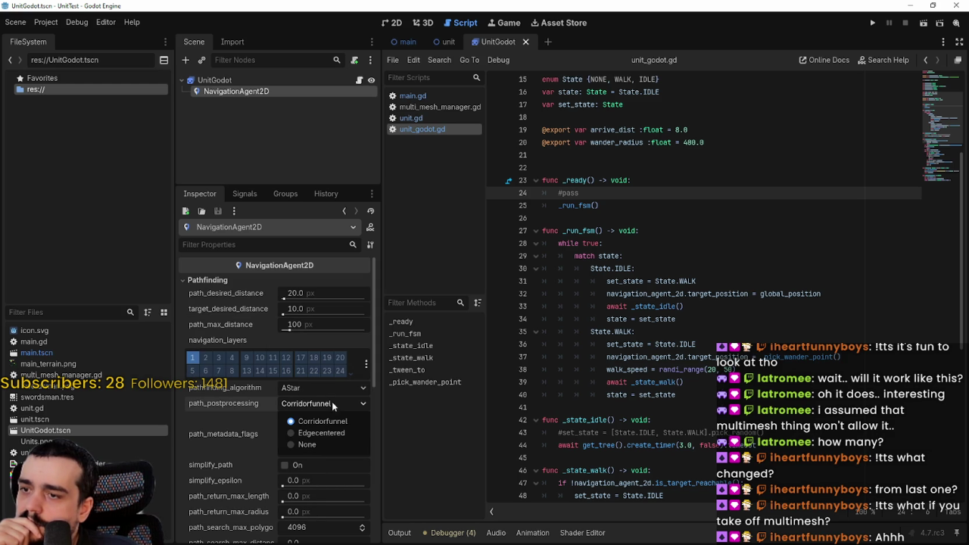
{"action": "left_click", "coordinate": [321, 433]}
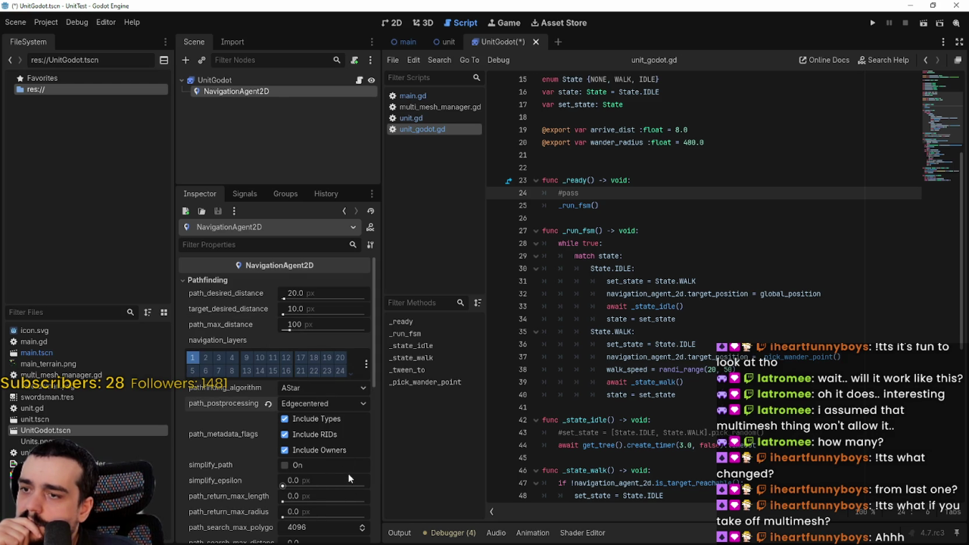
{"action": "scroll", "coordinate": [348, 474], "scroll_direction": "down", "scroll_amount": 1}
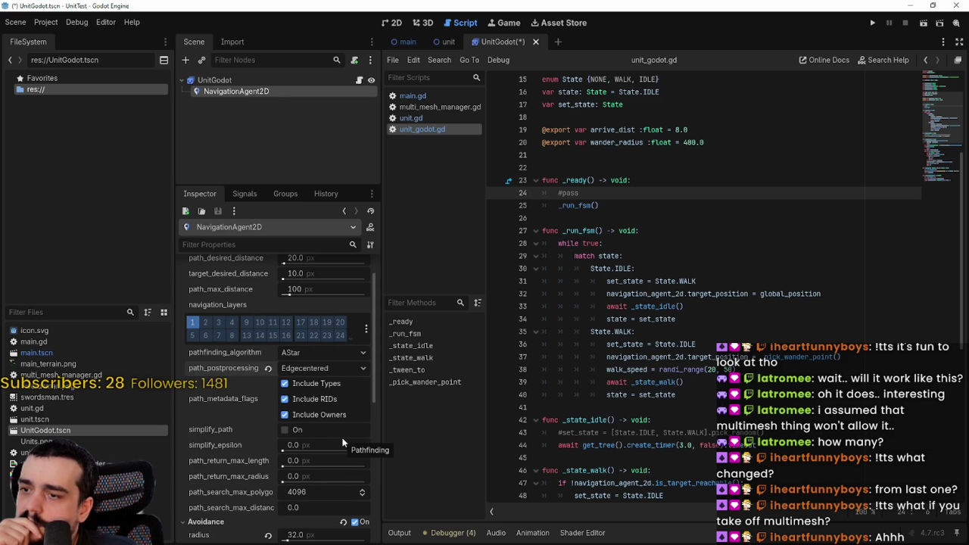
{"action": "scroll", "coordinate": [342, 443], "scroll_direction": "down", "scroll_amount": 2}
{"action": "scroll", "coordinate": [343, 443], "scroll_direction": "up", "scroll_amount": 3}
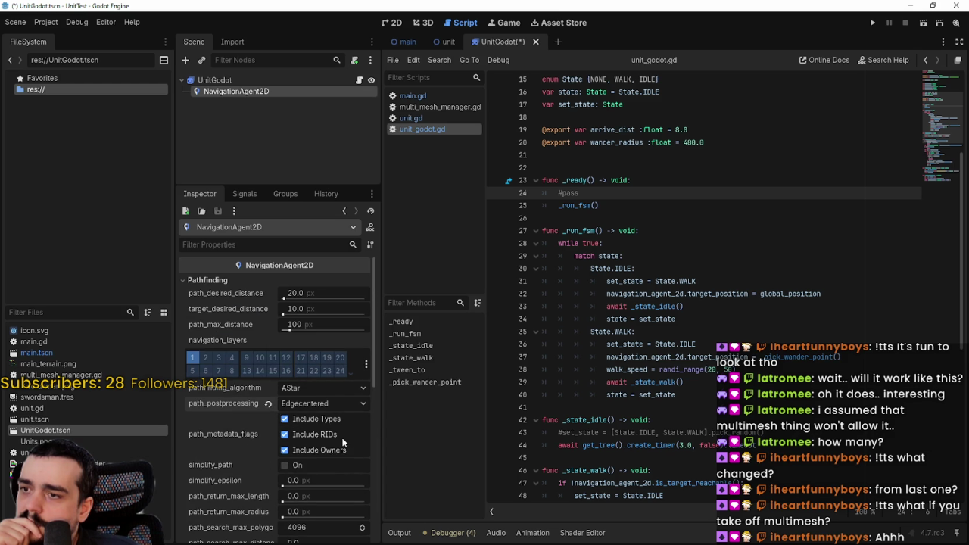
{"action": "left_click", "coordinate": [322, 388]}
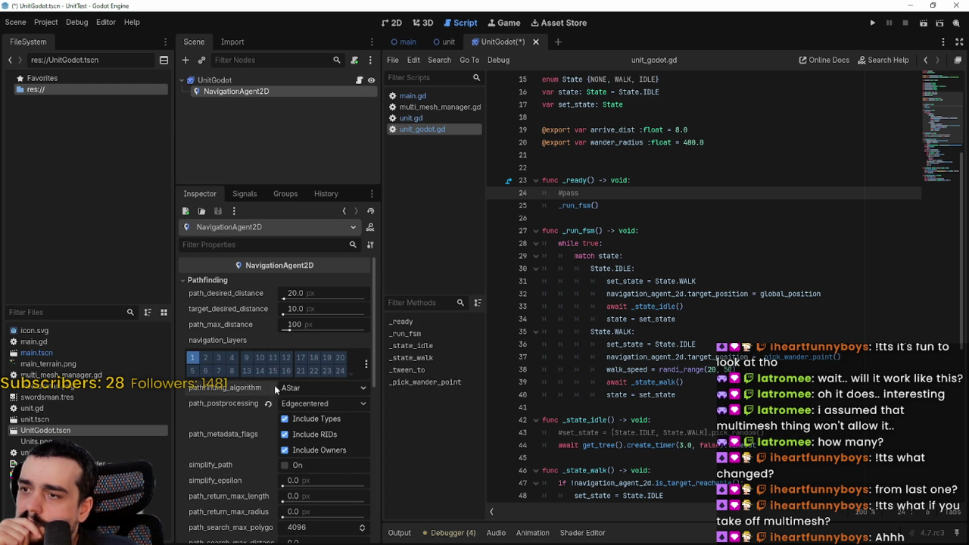
{"action": "left_click", "coordinate": [872, 23]}
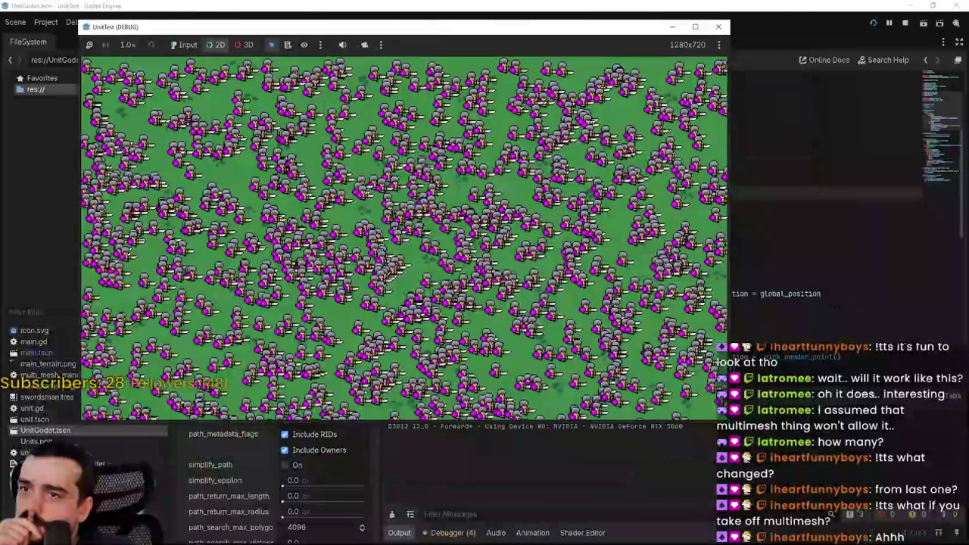
Step: Bring the running UnitTest game window forward to watch it, then stop the game
{"action": "left_click", "coordinate": [486, 500]}
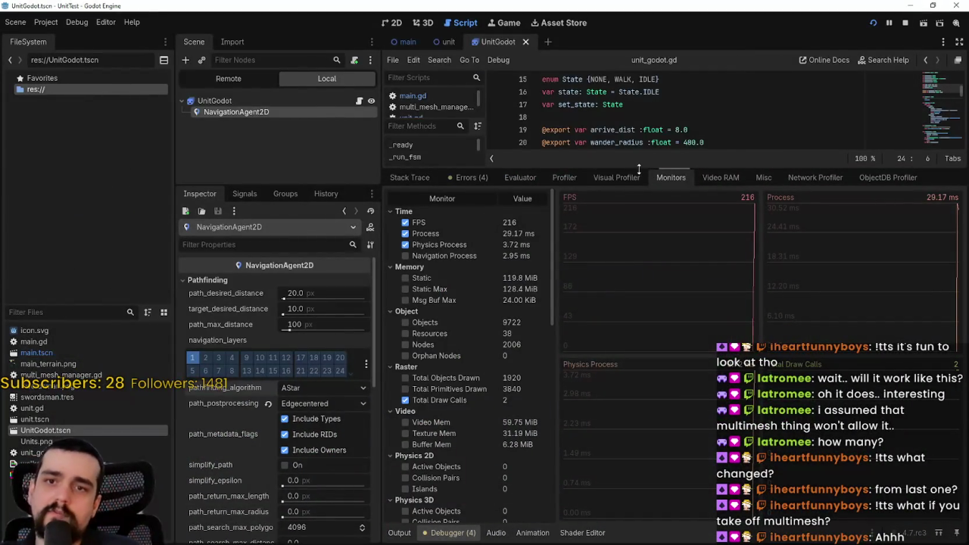
{"action": "key", "text": "alt+Tab"}
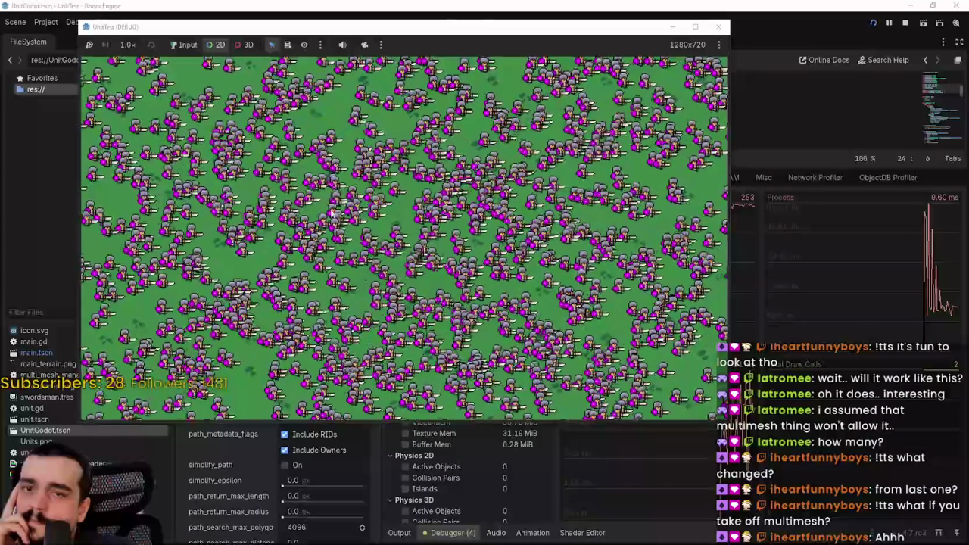
{"action": "left_click", "coordinate": [905, 23]}
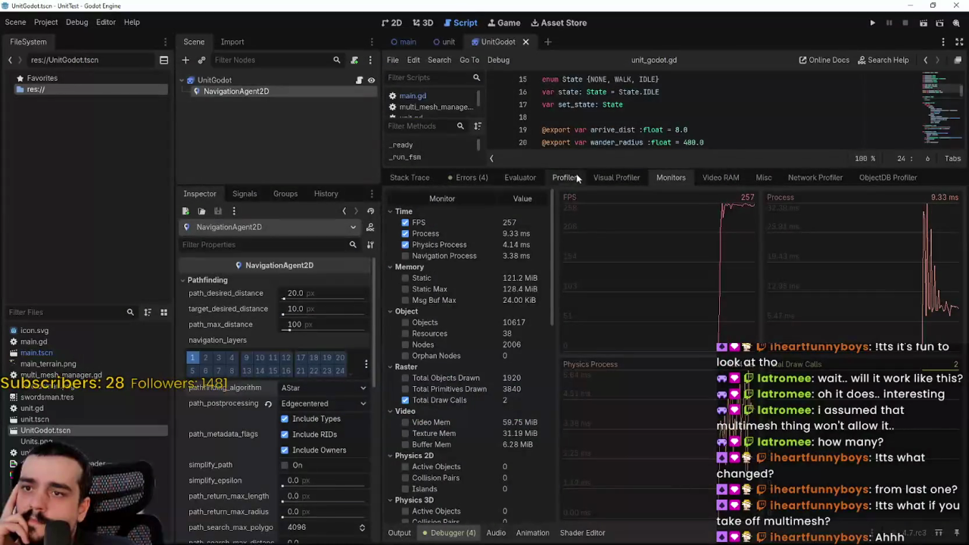
Step: Enlarge the unit_godot.gd script editor over the debugger and scroll to _state_walk()
{"action": "left_click_drag", "start_coordinate": [578, 168], "coordinate": [564, 354]}
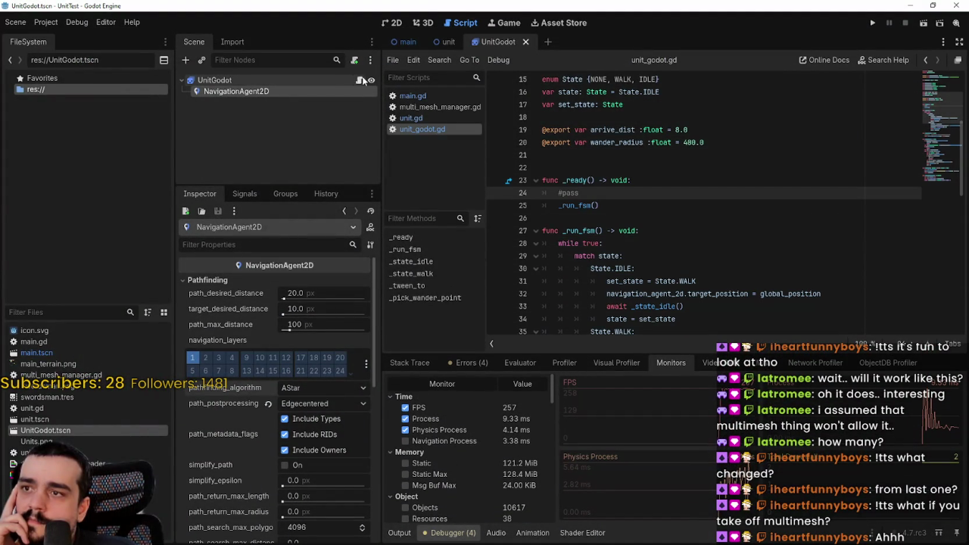
{"action": "scroll", "coordinate": [711, 232], "scroll_direction": "down", "scroll_amount": 10}
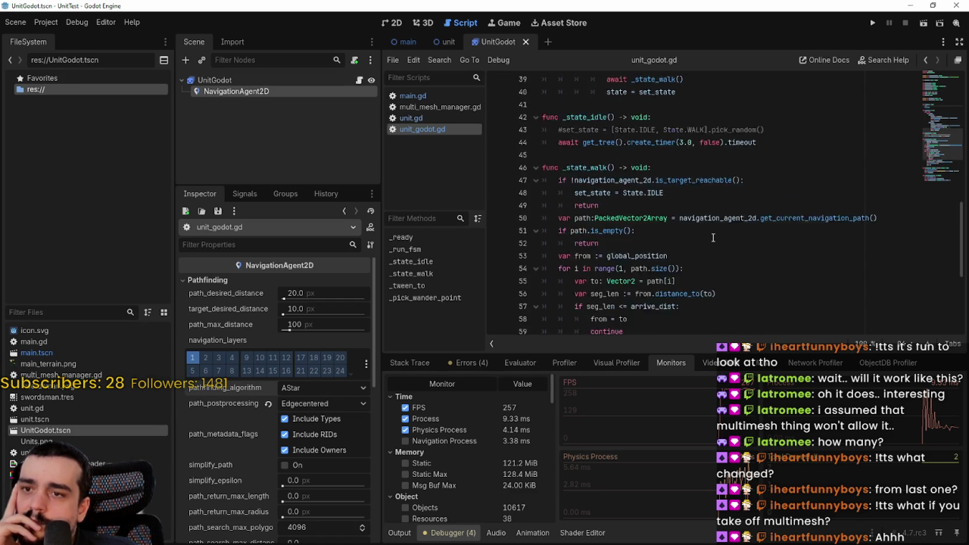
{"action": "scroll", "coordinate": [711, 232], "scroll_direction": "up", "scroll_amount": 1}
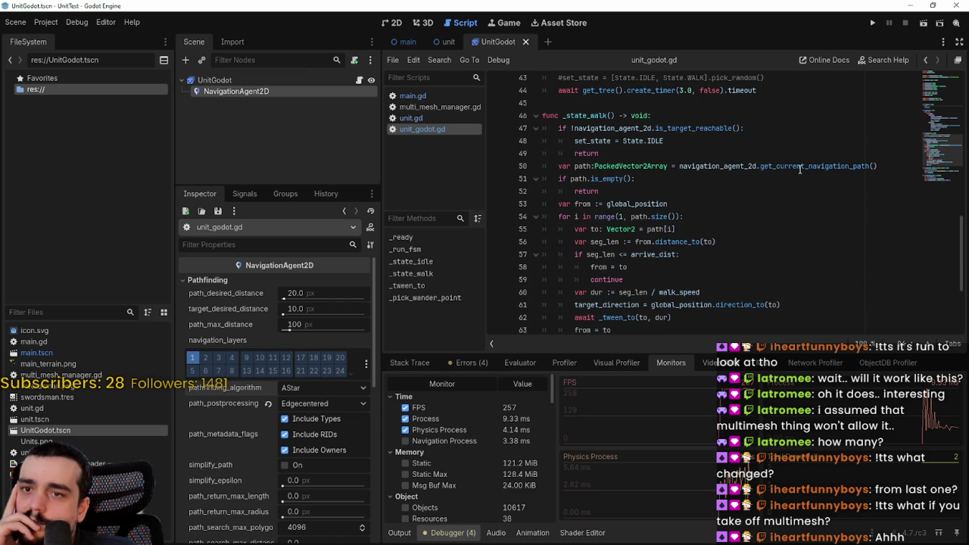
{"action": "mouse_move", "coordinate": [879, 166]}
{"action": "left_mouse_down"}
{"action": "mouse_move", "coordinate": [584, 165]}
{"action": "mouse_move", "coordinate": [559, 115]}
{"action": "left_mouse_up"}
{"action": "scroll", "coordinate": [671, 285], "scroll_direction": "down", "scroll_amount": 1}
Step: Review the _state_walk body by selecting its global_position and _tween_to lines (60–62)
{"action": "double_click", "coordinate": [697, 268]}
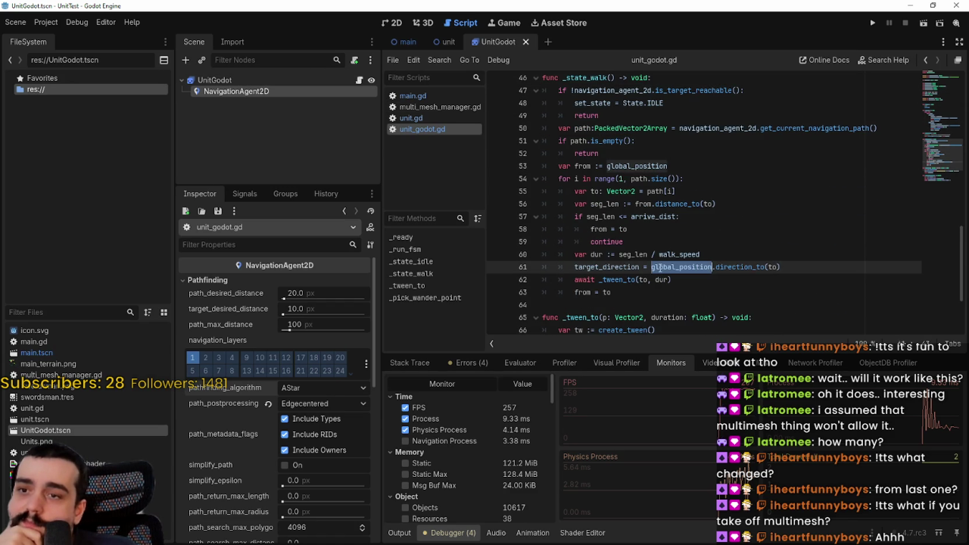
{"action": "left_click_drag", "start_coordinate": [697, 268], "coordinate": [593, 261]}
{"action": "mouse_move", "coordinate": [619, 292]}
{"action": "left_mouse_down"}
{"action": "mouse_move", "coordinate": [565, 220]}
{"action": "mouse_move", "coordinate": [490, 84]}
{"action": "left_mouse_up"}
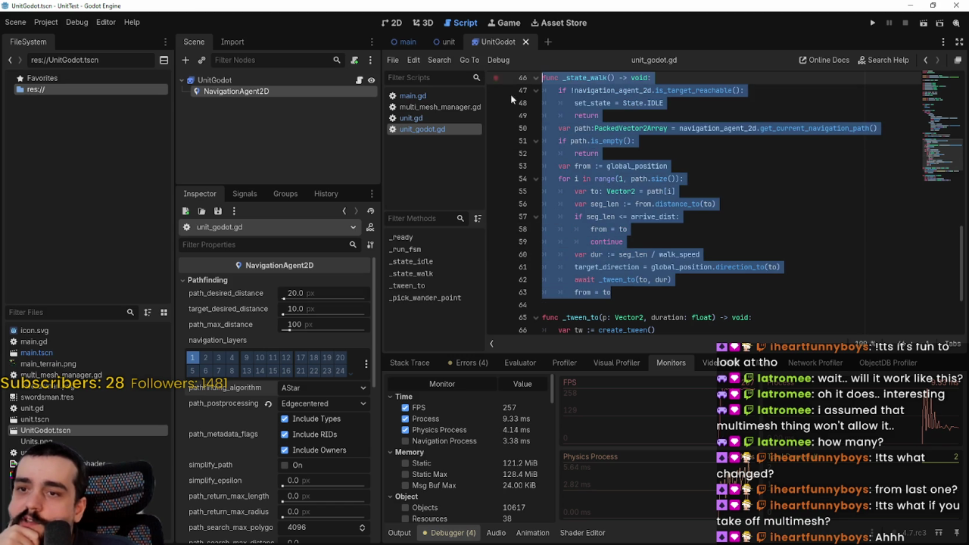
{"action": "left_click", "coordinate": [657, 248]}
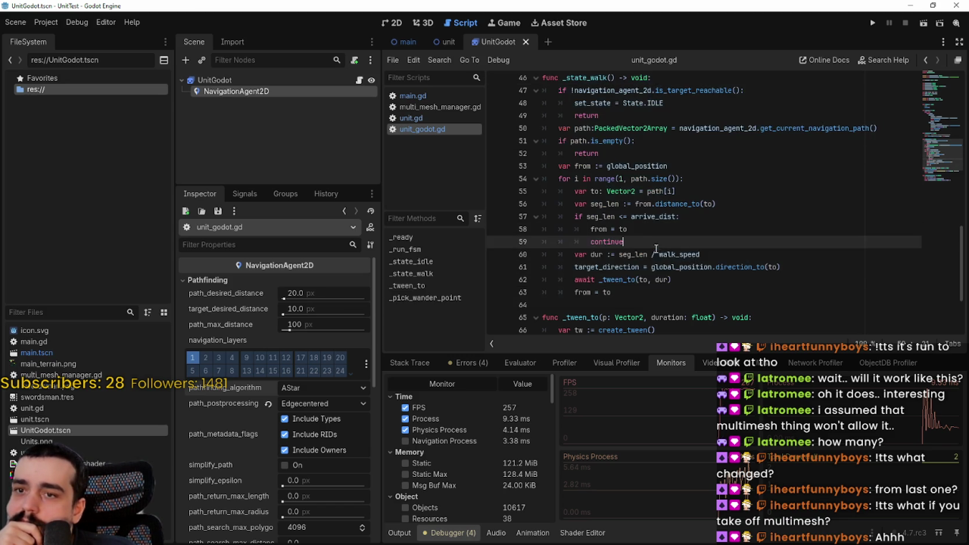
{"action": "scroll", "coordinate": [641, 265], "scroll_direction": "down", "scroll_amount": 3}
{"action": "double_click", "coordinate": [626, 179]}
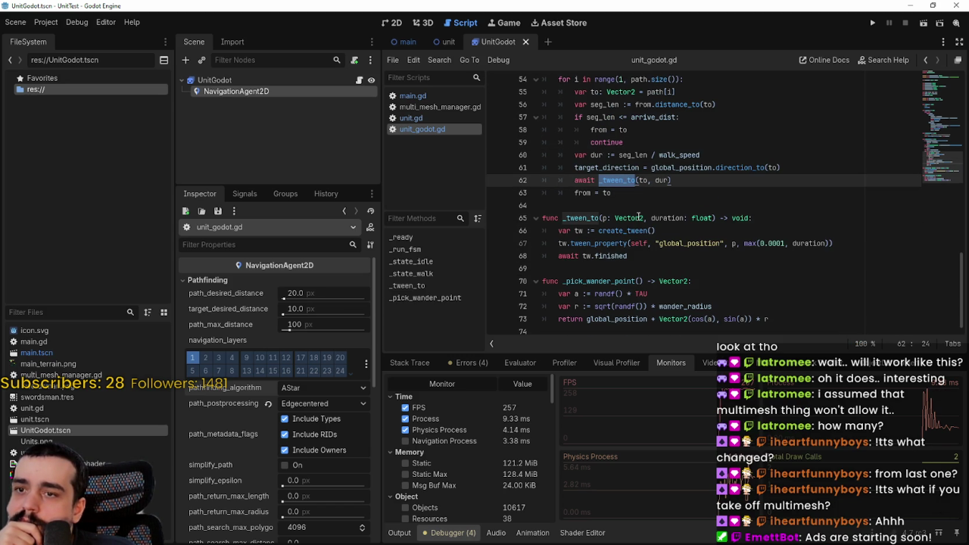
{"action": "left_click", "coordinate": [655, 260]}
{"action": "scroll", "coordinate": [654, 261], "scroll_direction": "up", "scroll_amount": 3}
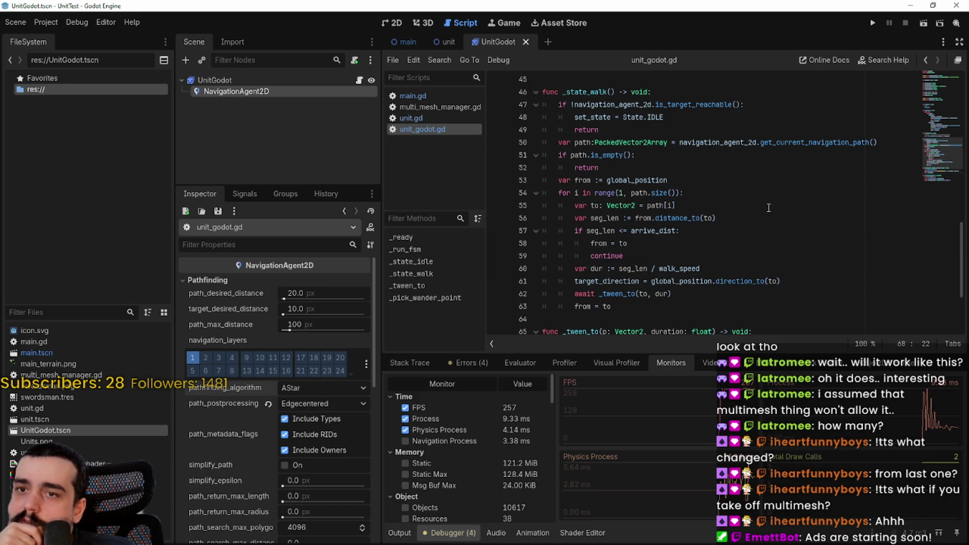
{"action": "scroll", "coordinate": [722, 212], "scroll_direction": "up", "scroll_amount": 2}
Step: Select the navigation_agent_2d get_current_navigation_path() call on line 50 to review it
{"action": "left_click_drag", "start_coordinate": [881, 218], "coordinate": [630, 209]}
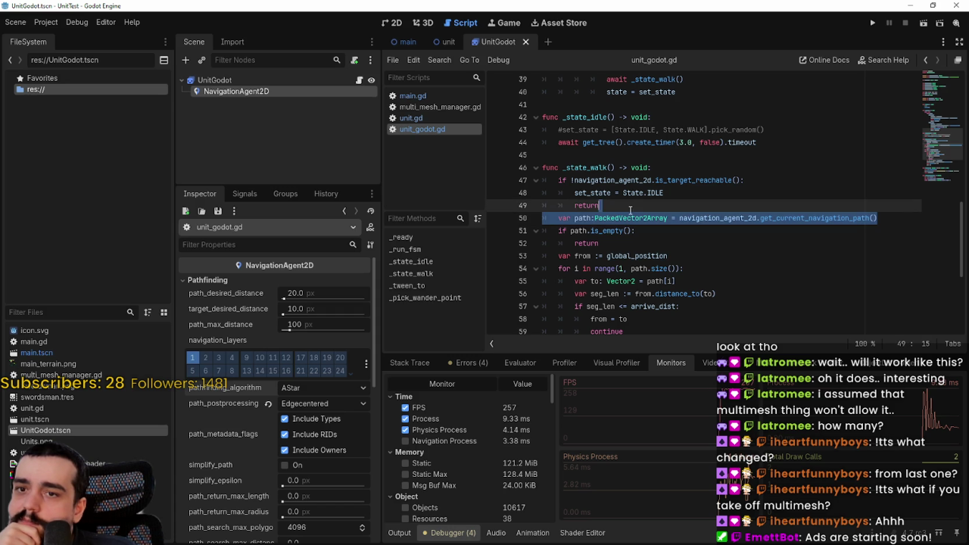
{"action": "left_click_drag", "start_coordinate": [518, 162], "coordinate": [509, 142]}
{"action": "left_click_drag", "start_coordinate": [680, 219], "coordinate": [872, 218]}
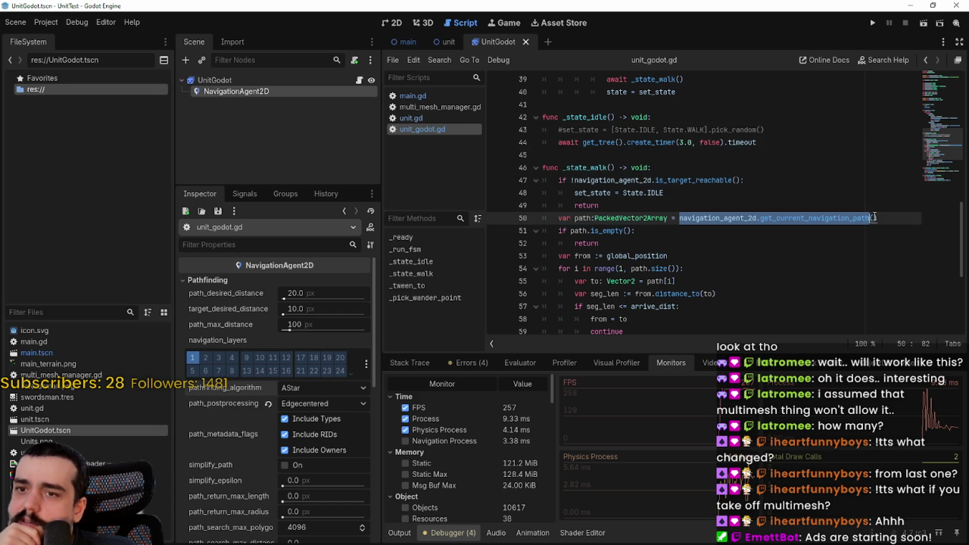
{"action": "double_click", "coordinate": [711, 219]}
{"action": "left_click", "coordinate": [878, 218], "text": "shift"}
{"action": "mouse_move", "coordinate": [885, 220]}
{"action": "left_mouse_down"}
{"action": "mouse_move", "coordinate": [870, 183]}
{"action": "mouse_move", "coordinate": [880, 219]}
{"action": "left_mouse_up"}
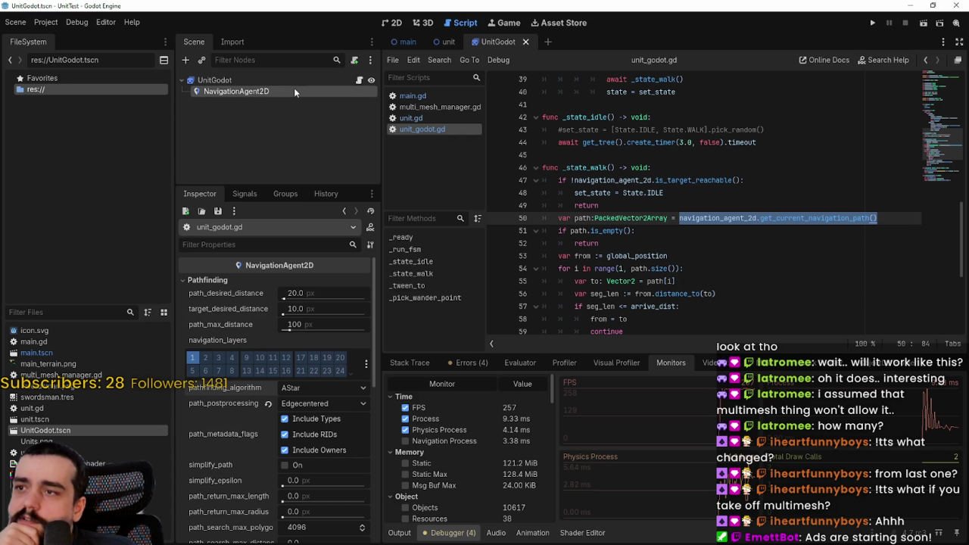
{"action": "left_click", "coordinate": [895, 230]}
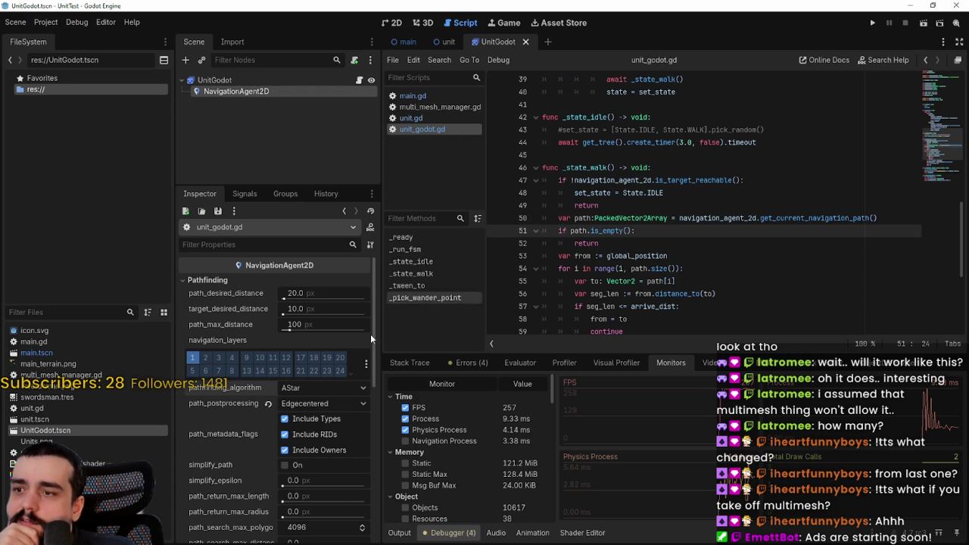
Step: Toggle Avoidance and enable Debug on the NavigationAgent2D, then run the project
{"action": "scroll", "coordinate": [270, 411], "scroll_direction": "down", "scroll_amount": 5}
{"action": "left_click", "coordinate": [361, 317]}
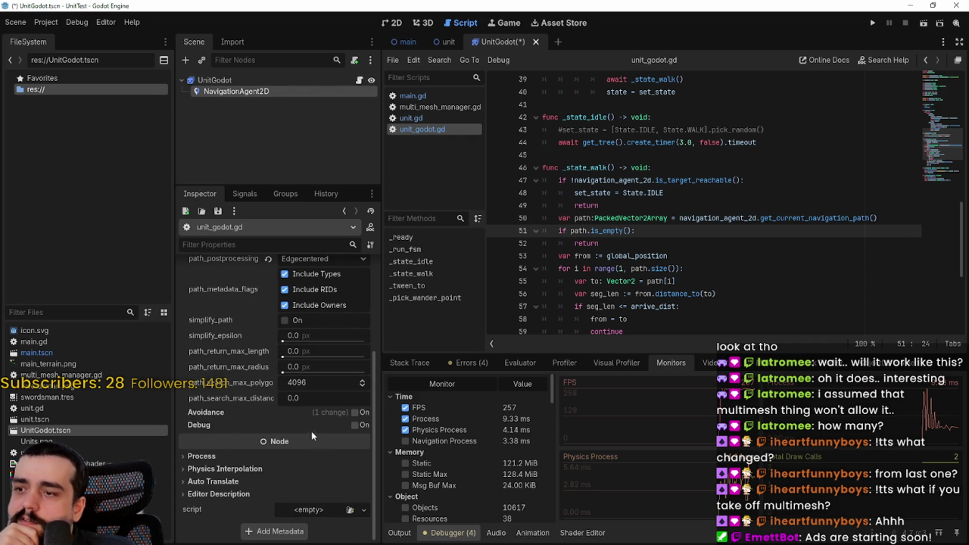
{"action": "left_click", "coordinate": [360, 426]}
{"action": "scroll", "coordinate": [276, 375], "scroll_direction": "down", "scroll_amount": 2}
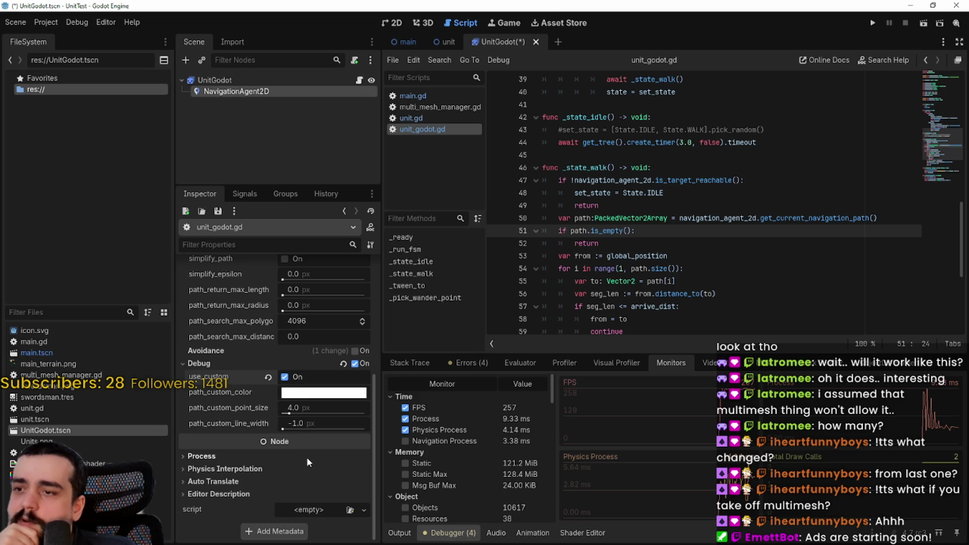
{"action": "left_click", "coordinate": [872, 23]}
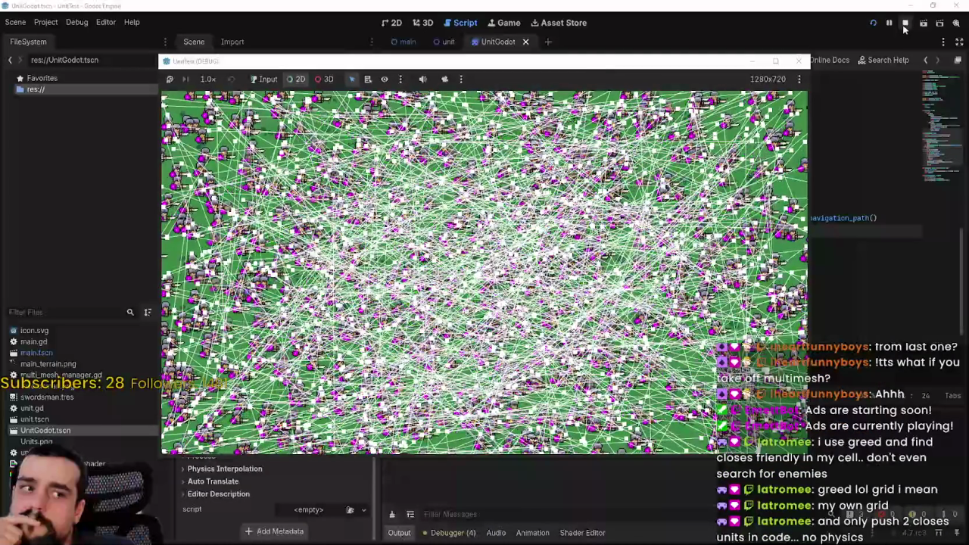
Step: Stop the game, switch to the 2D view, open the main scene and select its TileMapLayer
{"action": "left_click", "coordinate": [904, 26]}
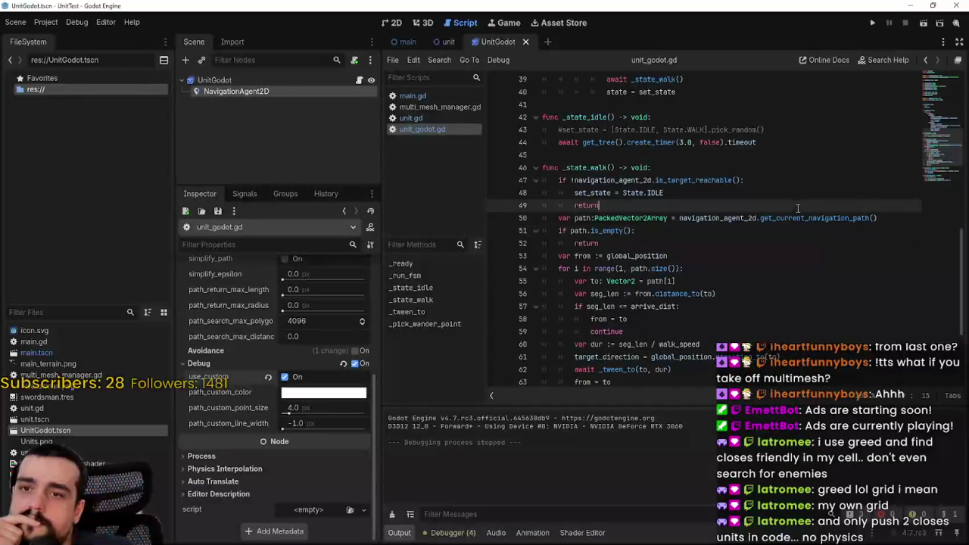
{"action": "left_click", "coordinate": [395, 22]}
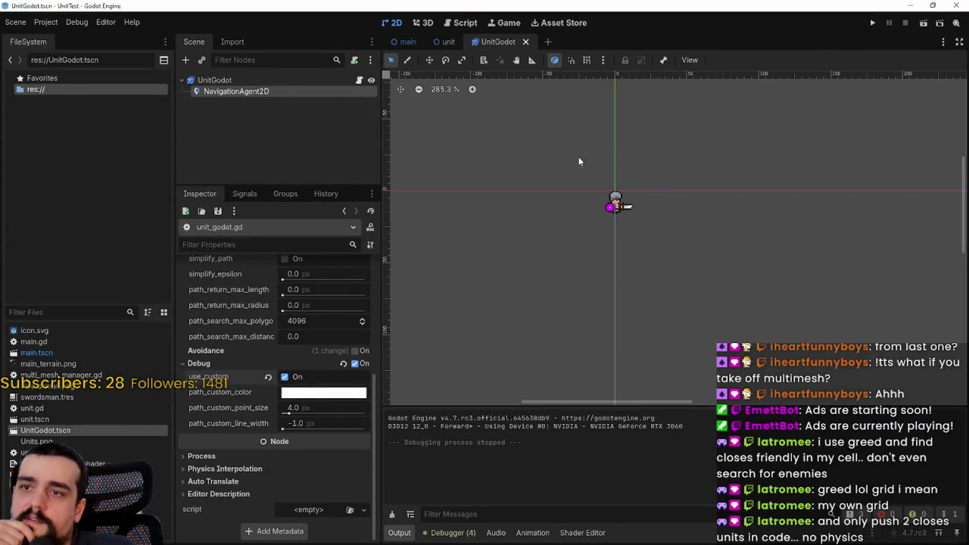
{"action": "left_click", "coordinate": [408, 41]}
{"action": "scroll", "coordinate": [536, 123], "scroll_direction": "up", "scroll_amount": 2}
{"action": "scroll", "coordinate": [525, 150], "scroll_direction": "down", "scroll_amount": 2}
{"action": "left_click", "coordinate": [297, 104]}
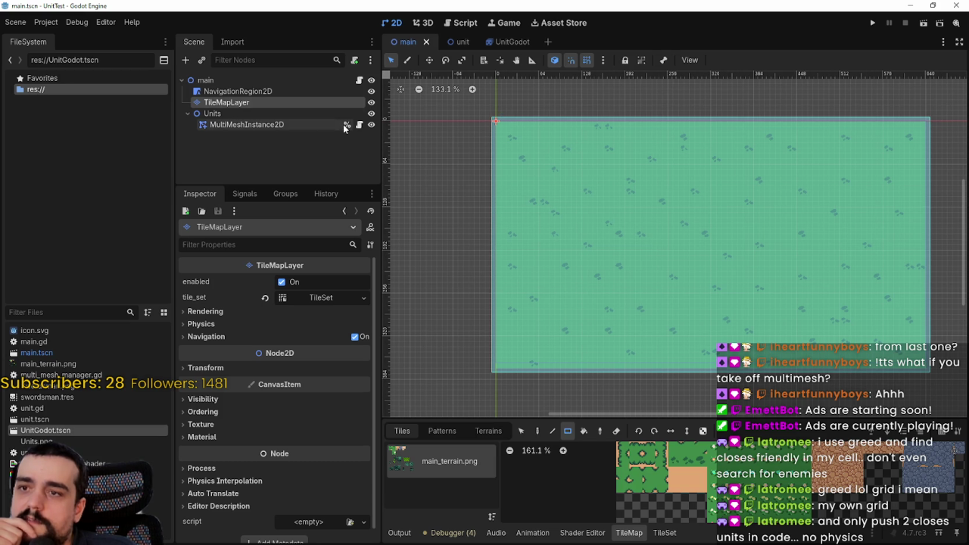
Step: Select the NavigationRegion2D node in the main scene tree
{"action": "left_click", "coordinate": [257, 124]}
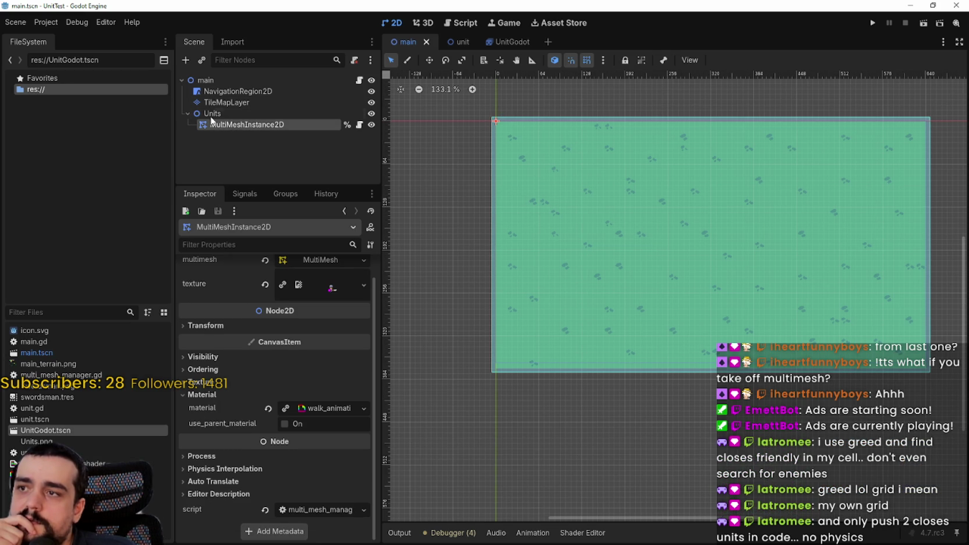
{"action": "left_click", "coordinate": [228, 102]}
{"action": "left_click", "coordinate": [256, 92]}
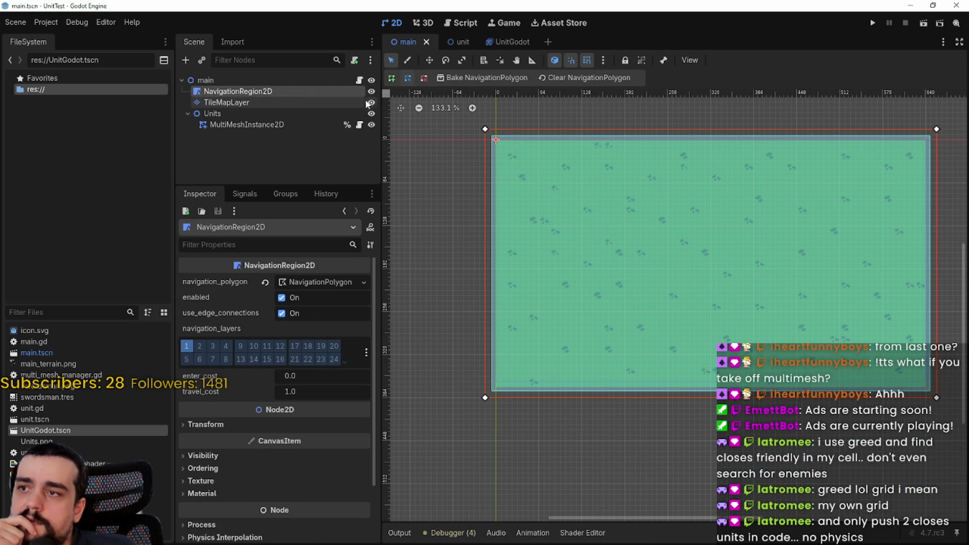
{"action": "right_click", "coordinate": [277, 91]}
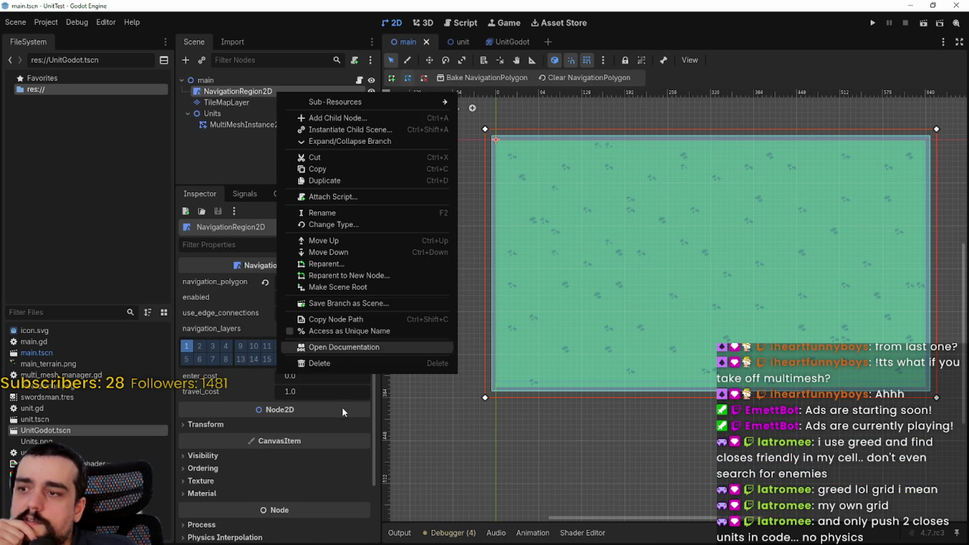
{"action": "key", "text": "Escape"}
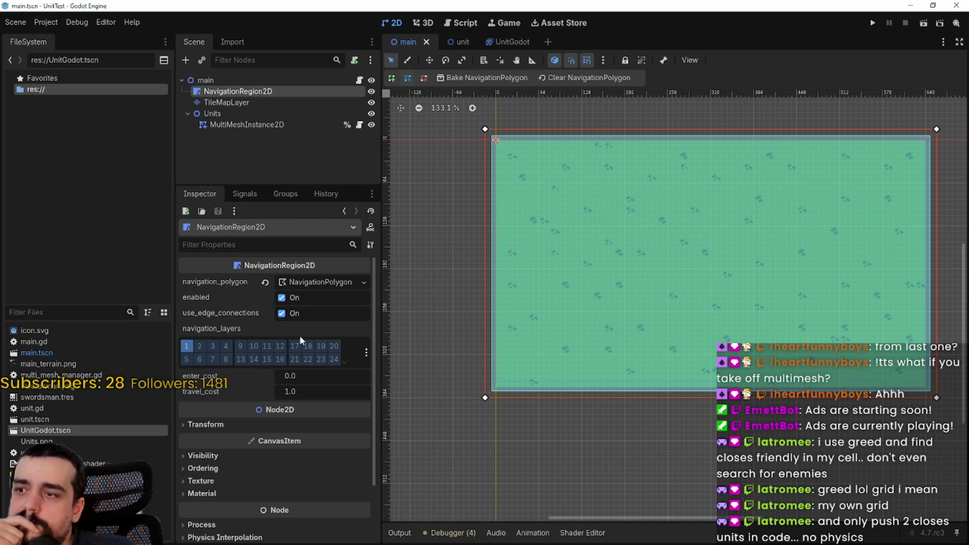
Step: Set the NavigationPolygon's partition type to Triangulate and its cell size to 4 px
{"action": "left_click", "coordinate": [322, 281]}
{"action": "left_click", "coordinate": [205, 297]}
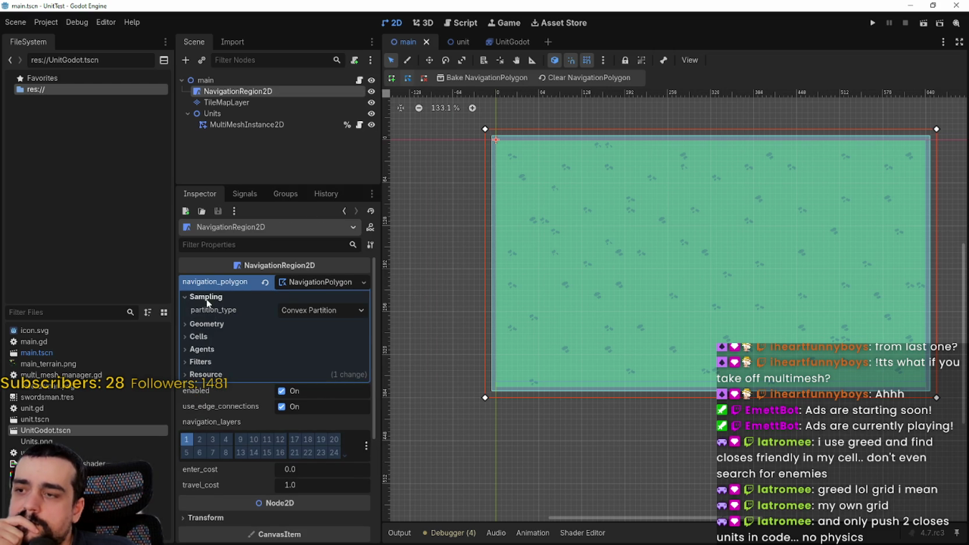
{"action": "left_click", "coordinate": [318, 310]}
{"action": "left_click", "coordinate": [305, 338]}
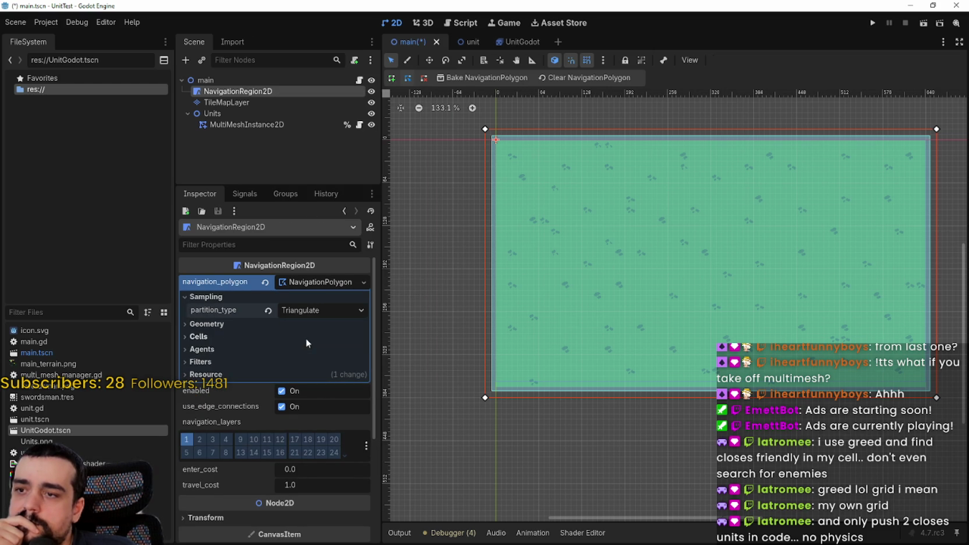
{"action": "scroll", "coordinate": [523, 164], "scroll_direction": "up", "scroll_amount": 3}
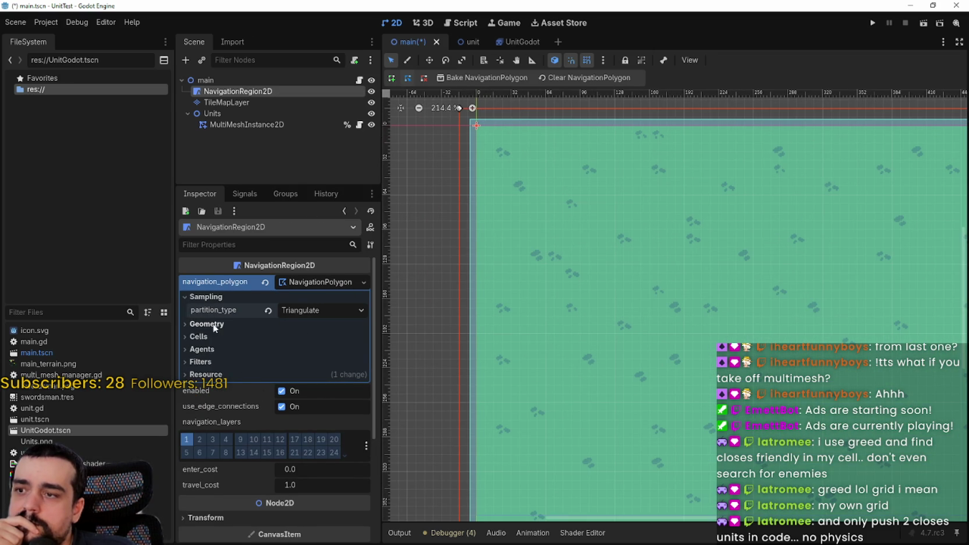
{"action": "left_click", "coordinate": [214, 325]}
{"action": "left_click", "coordinate": [317, 337]}
{"action": "left_click", "coordinate": [318, 338]}
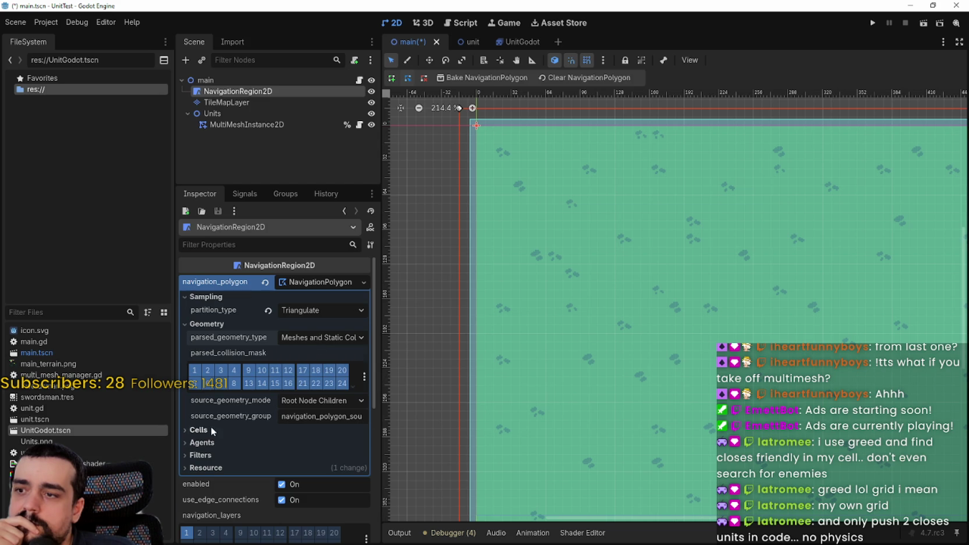
{"action": "scroll", "coordinate": [199, 327], "scroll_direction": "down", "scroll_amount": 4}
{"action": "left_click", "coordinate": [203, 290]}
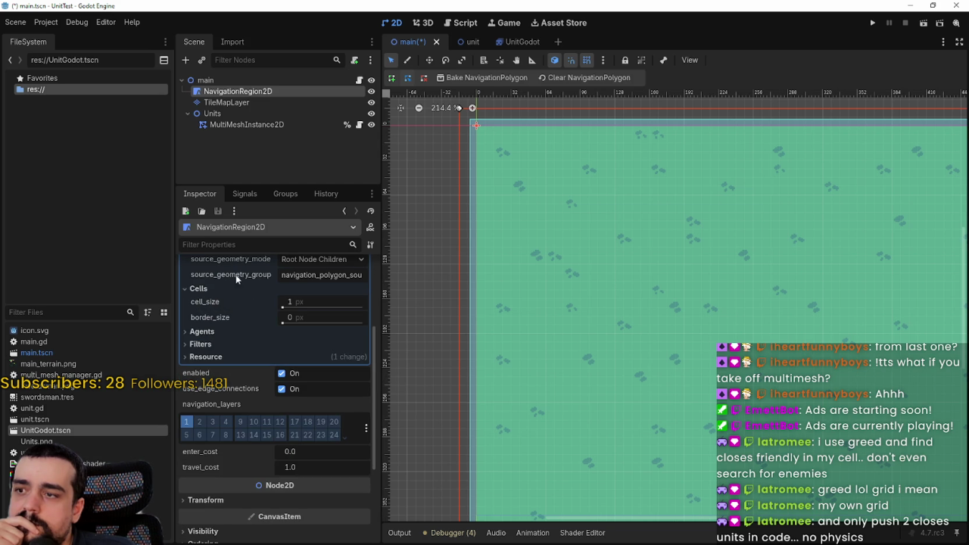
{"action": "scroll", "coordinate": [548, 120], "scroll_direction": "up", "scroll_amount": 3}
{"action": "left_click_drag", "start_coordinate": [282, 307], "coordinate": [287, 305]}
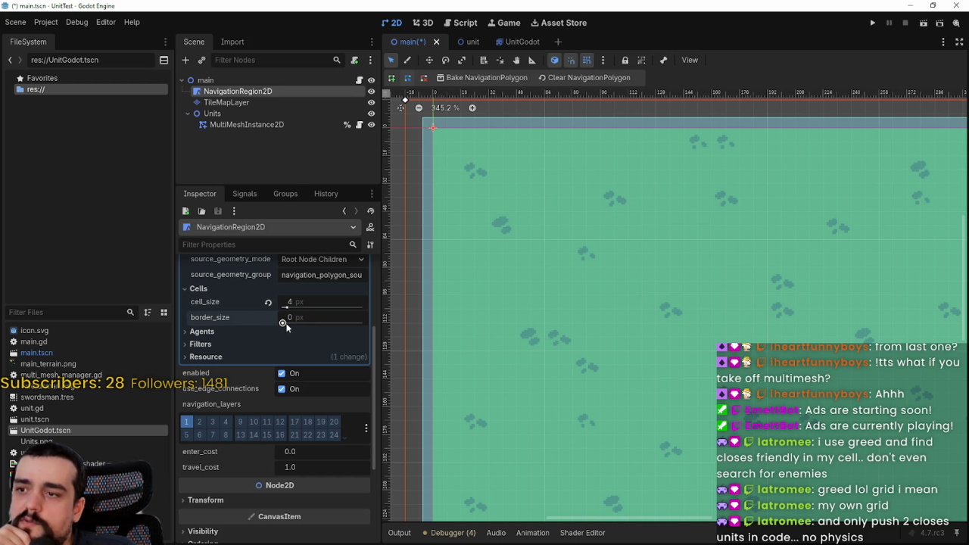
Step: Bake the navigation polygon over the tile map, clear it, and bake it again
{"action": "scroll", "coordinate": [561, 303], "scroll_direction": "down", "scroll_amount": 5}
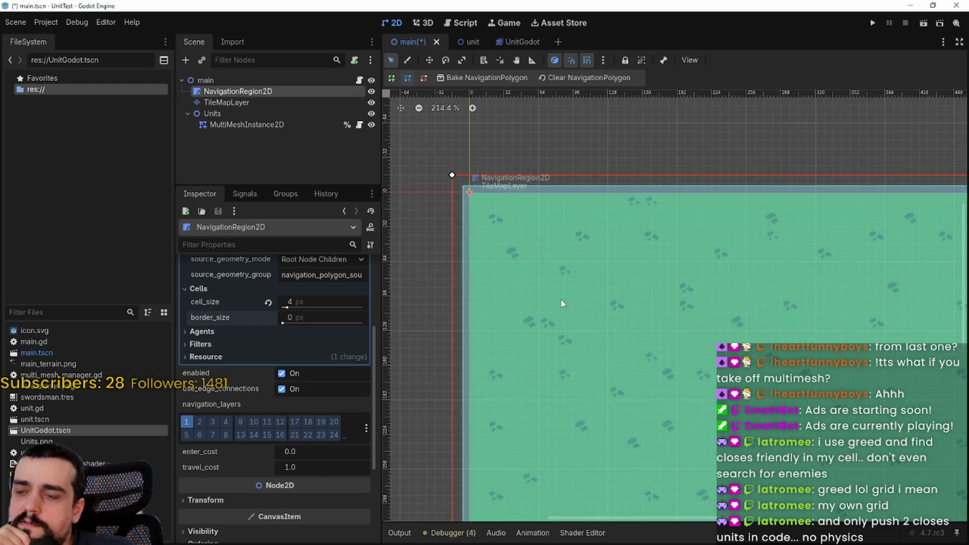
{"action": "scroll", "coordinate": [576, 281], "scroll_direction": "down", "scroll_amount": 5}
{"action": "left_click", "coordinate": [486, 77]}
{"action": "scroll", "coordinate": [606, 103], "scroll_direction": "up", "scroll_amount": 4}
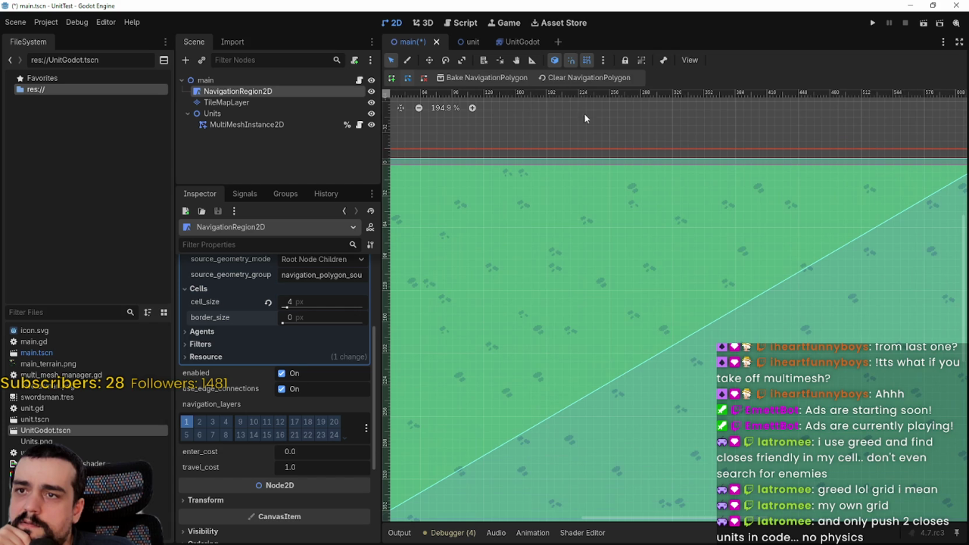
{"action": "left_click", "coordinate": [566, 77]}
{"action": "left_click", "coordinate": [492, 78]}
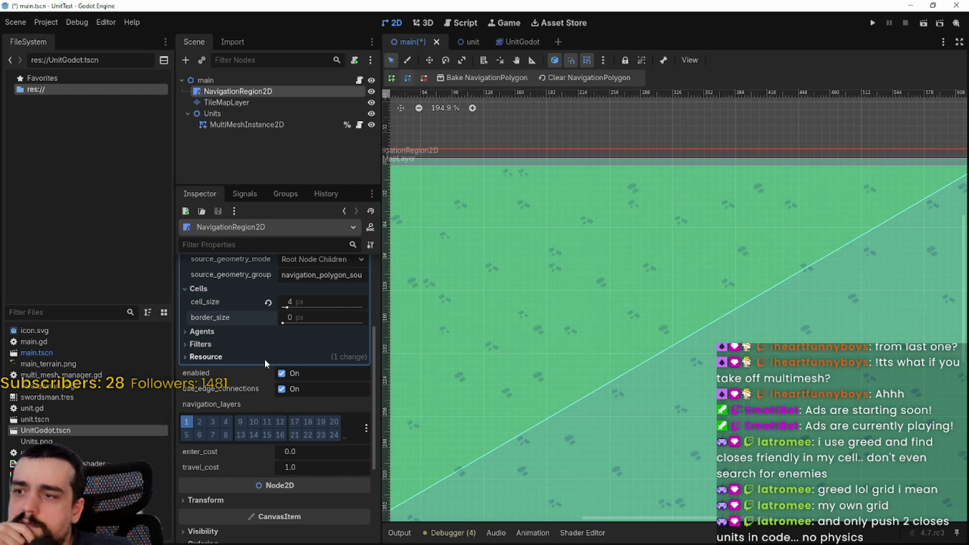
Step: Rebake with agent radius 35, then reset the radius to its default 10
{"action": "left_click", "coordinate": [230, 331]}
{"action": "left_click_drag", "start_coordinate": [285, 349], "coordinate": [289, 349]}
{"action": "left_click", "coordinate": [487, 78]}
{"action": "scroll", "coordinate": [607, 330], "scroll_direction": "down", "scroll_amount": 5}
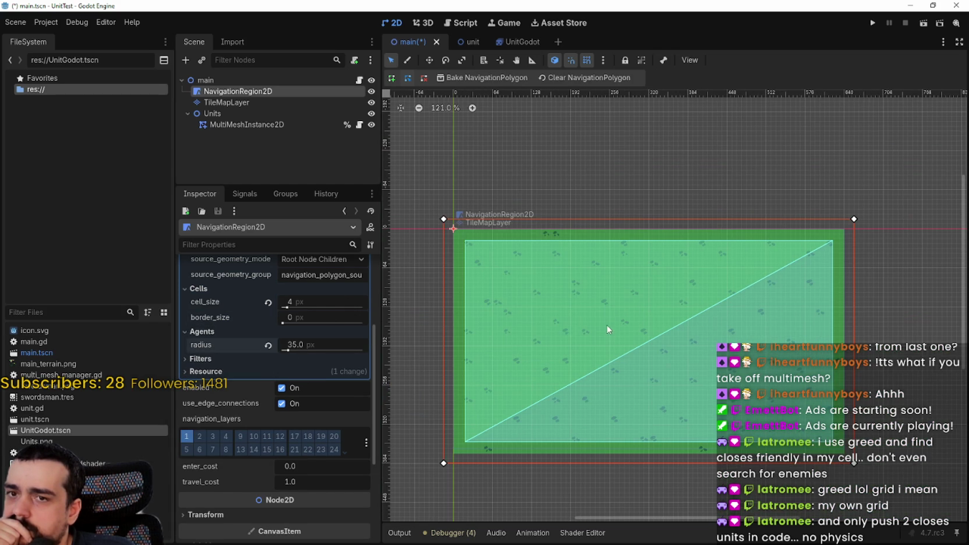
{"action": "left_click", "coordinate": [268, 344]}
Step: Set the baking_rect y value to 2.75 in the Filters settings
{"action": "left_click", "coordinate": [252, 359]}
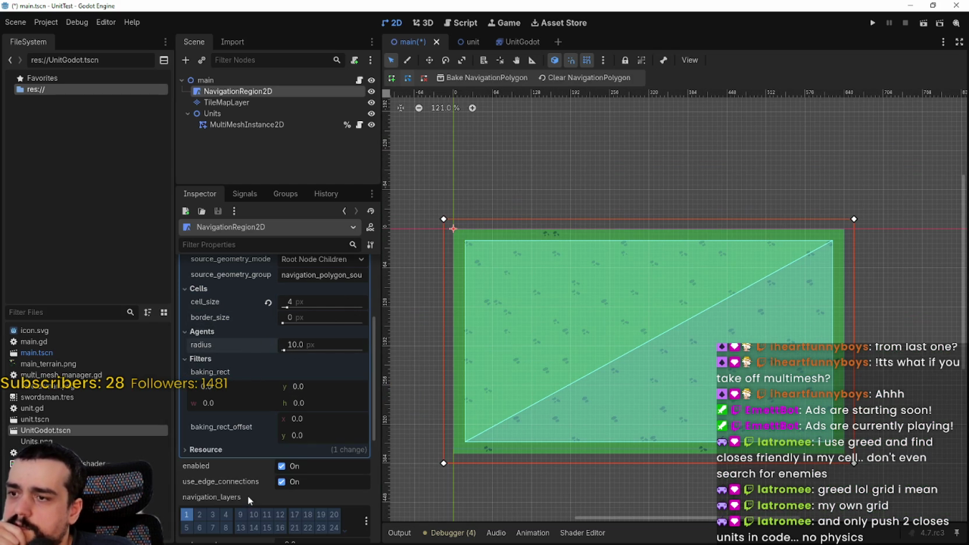
{"action": "scroll", "coordinate": [532, 330], "scroll_direction": "up", "scroll_amount": 3}
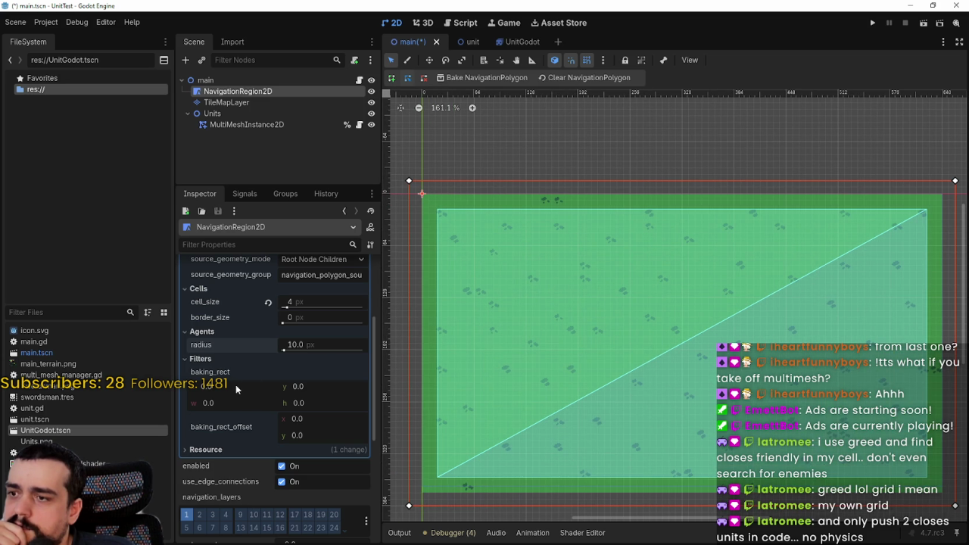
{"action": "left_click_drag", "start_coordinate": [235, 386], "coordinate": [249, 387]}
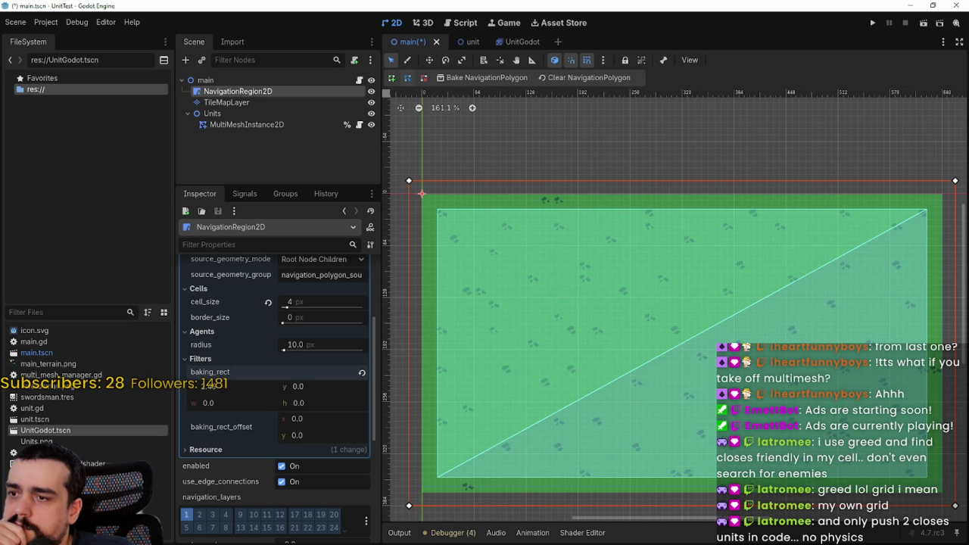
{"action": "left_click_drag", "start_coordinate": [301, 386], "coordinate": [326, 387]}
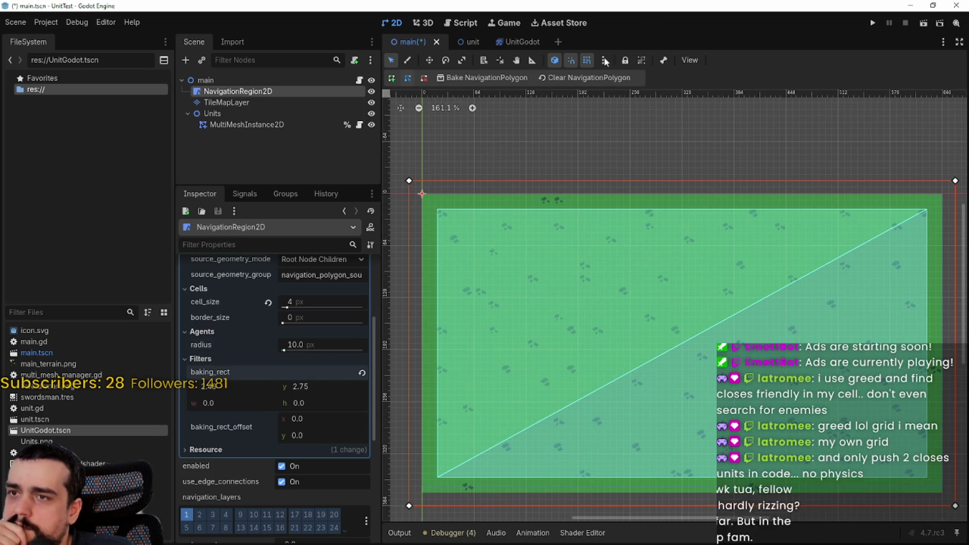
{"action": "scroll", "coordinate": [545, 289], "scroll_direction": "up", "scroll_amount": 3}
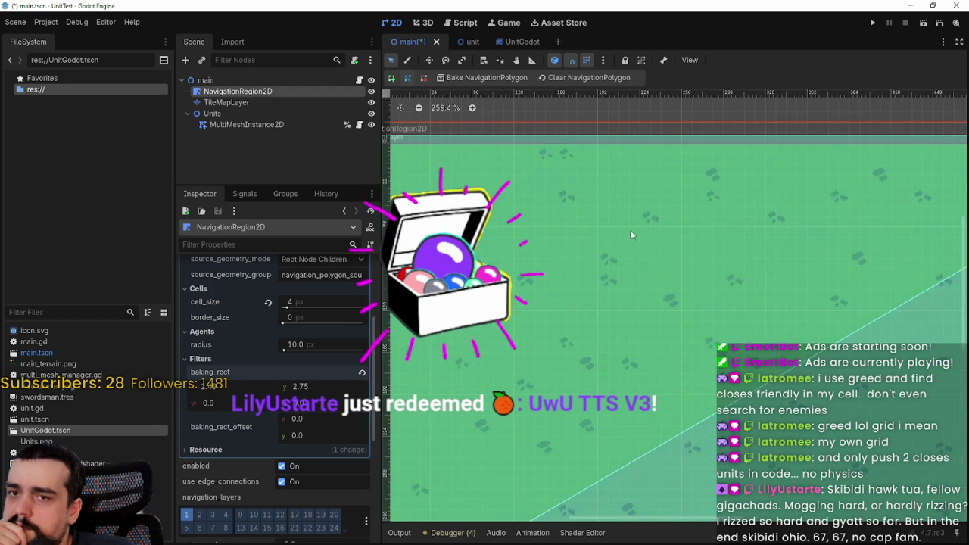
{"action": "scroll", "coordinate": [615, 238], "scroll_direction": "down", "scroll_amount": 3}
{"action": "scroll", "coordinate": [614, 305], "scroll_direction": "up", "scroll_amount": 3}
{"action": "scroll", "coordinate": [642, 300], "scroll_direction": "up", "scroll_amount": 2}
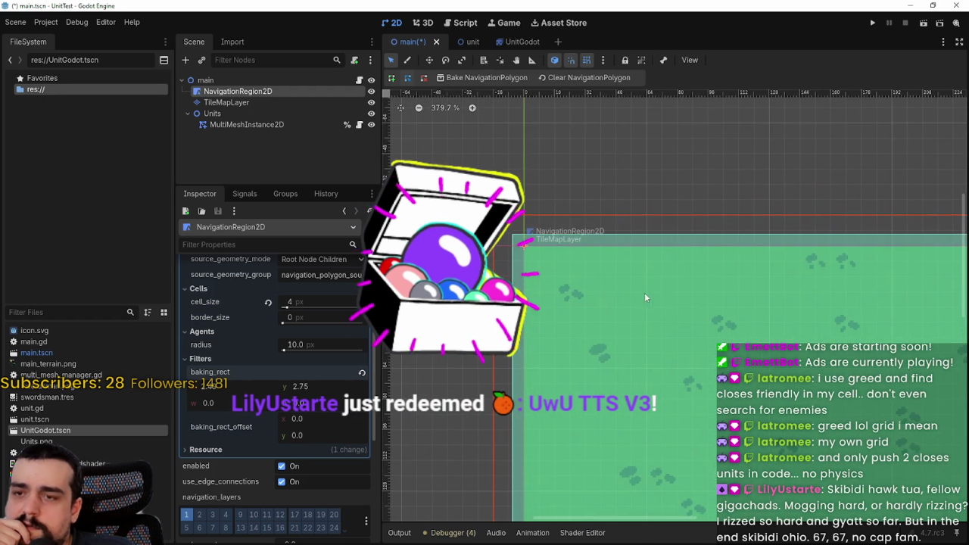
{"action": "scroll", "coordinate": [642, 300], "scroll_direction": "down", "scroll_amount": 5}
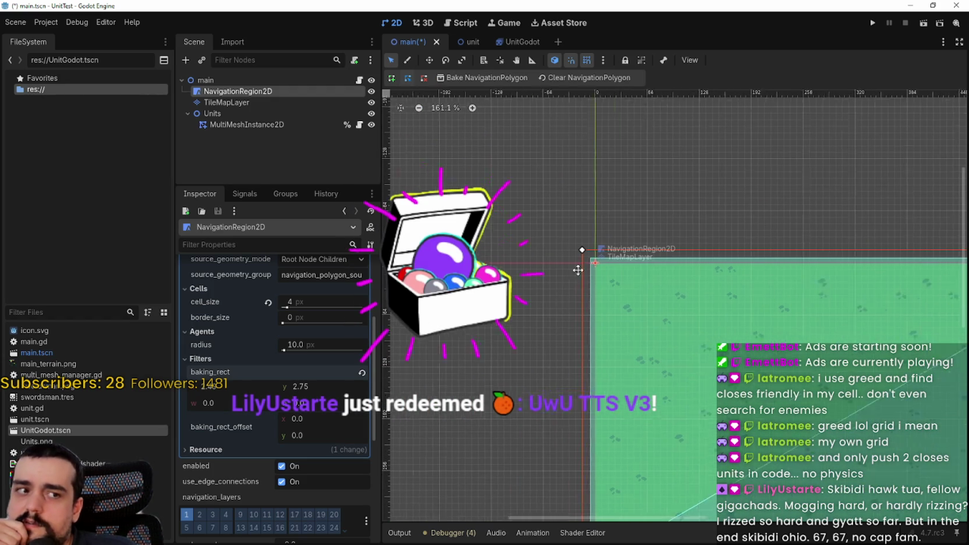
{"action": "scroll", "coordinate": [618, 278], "scroll_direction": "down", "scroll_amount": 2}
{"action": "scroll", "coordinate": [629, 277], "scroll_direction": "up", "scroll_amount": 1}
{"action": "scroll", "coordinate": [644, 276], "scroll_direction": "down", "scroll_amount": 3}
{"action": "scroll", "coordinate": [652, 277], "scroll_direction": "down", "scroll_amount": 1}
{"action": "scroll", "coordinate": [670, 279], "scroll_direction": "up", "scroll_amount": 9}
{"action": "scroll", "coordinate": [675, 324], "scroll_direction": "down", "scroll_amount": 9}
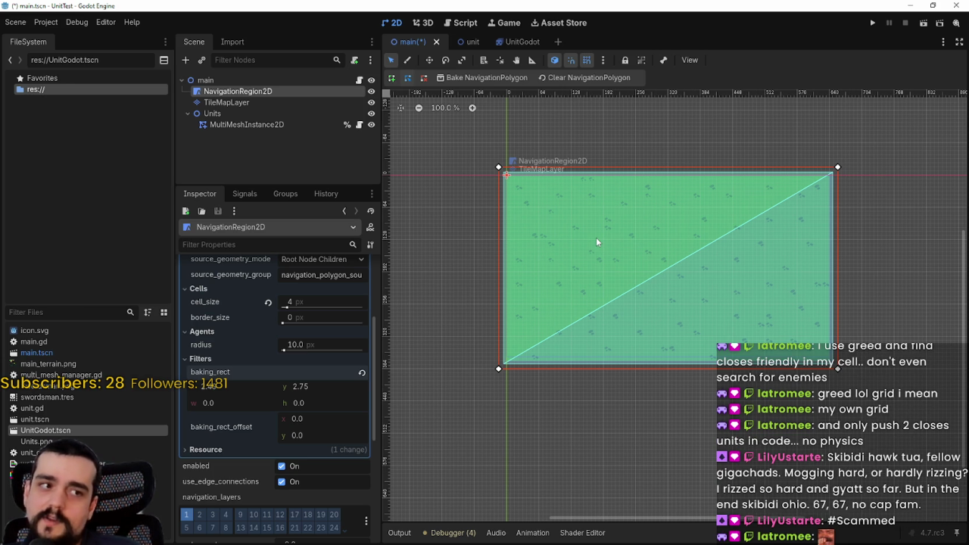
{"action": "scroll", "coordinate": [561, 367], "scroll_direction": "up", "scroll_amount": 4}
Step: Reset baking_rect y to 0 and switch the partition type to Convex Partition
{"action": "left_click", "coordinate": [361, 373]}
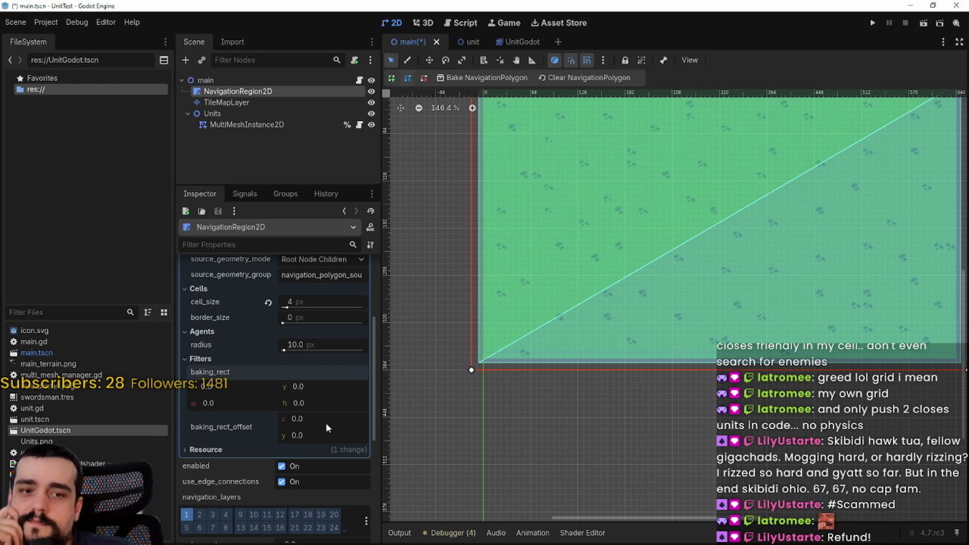
{"action": "scroll", "coordinate": [318, 470], "scroll_direction": "down", "scroll_amount": 1}
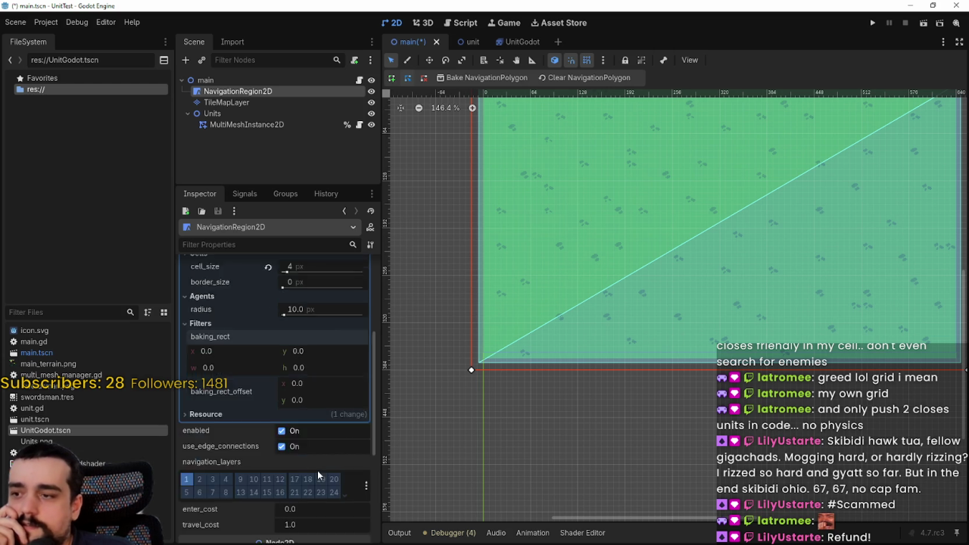
{"action": "scroll", "coordinate": [318, 470], "scroll_direction": "down", "scroll_amount": 3}
{"action": "scroll", "coordinate": [320, 464], "scroll_direction": "up", "scroll_amount": 8}
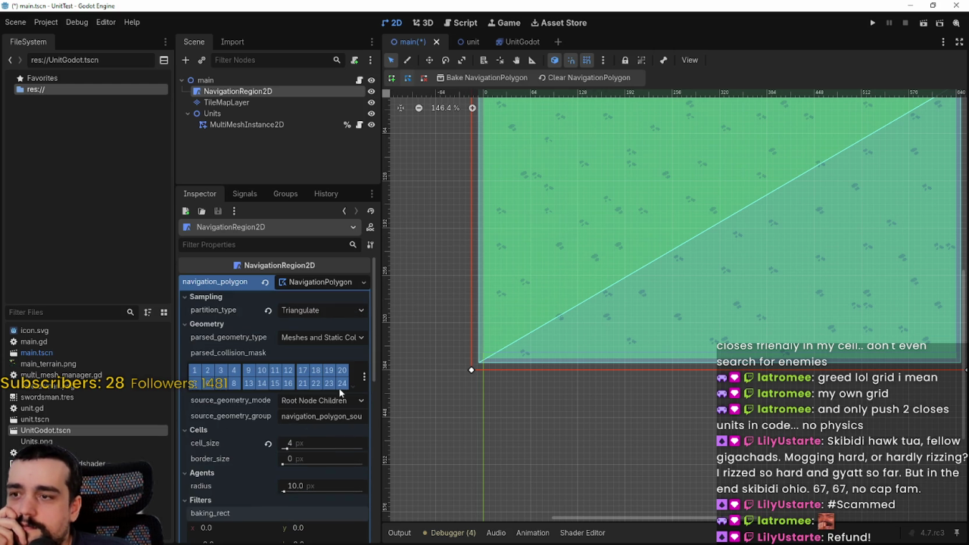
{"action": "scroll", "coordinate": [633, 195], "scroll_direction": "down", "scroll_amount": 4}
{"action": "left_click", "coordinate": [281, 311]}
{"action": "left_click", "coordinate": [310, 324]}
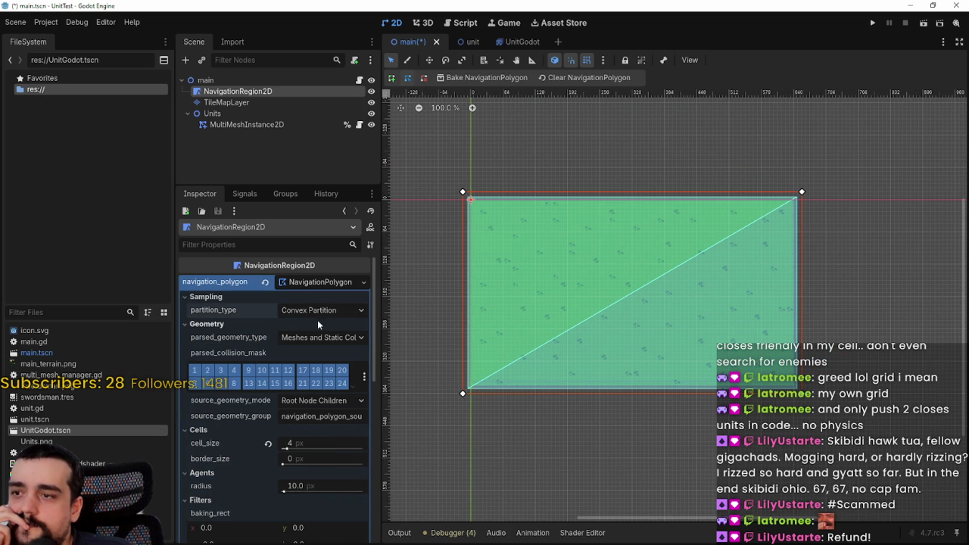
{"action": "left_click", "coordinate": [322, 282]}
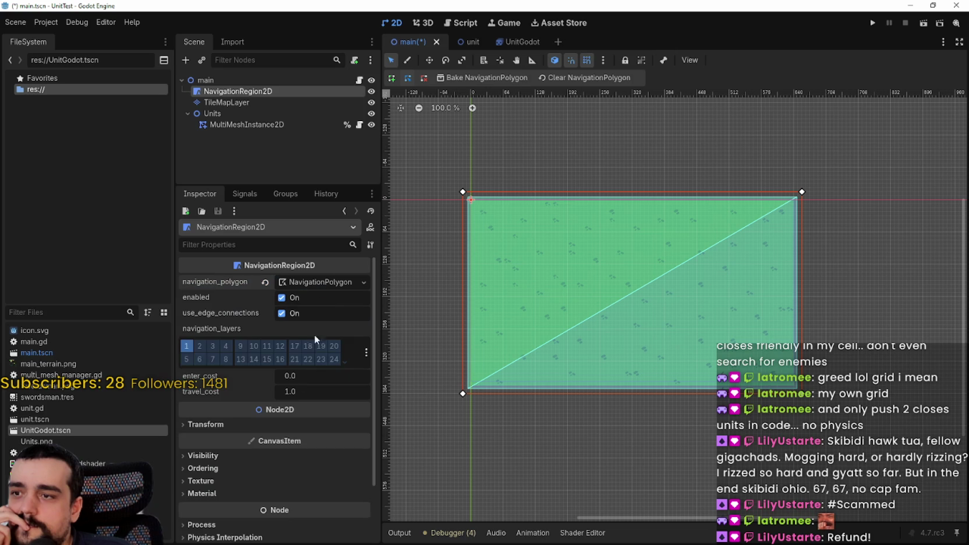
{"action": "scroll", "coordinate": [652, 250], "scroll_direction": "up", "scroll_amount": 4}
{"action": "scroll", "coordinate": [682, 295], "scroll_direction": "down", "scroll_amount": 3}
{"action": "left_click", "coordinate": [224, 428]}
{"action": "left_click", "coordinate": [224, 427]}
Step: Delete the NavigationRegion2D node from the scene tree, confirming the prompt
{"action": "right_click", "coordinate": [233, 92]}
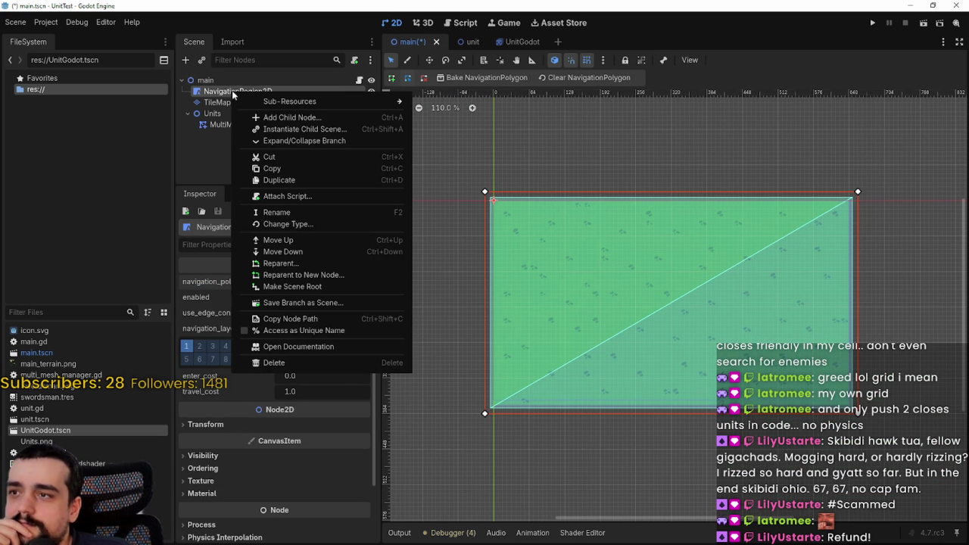
{"action": "left_click", "coordinate": [273, 365]}
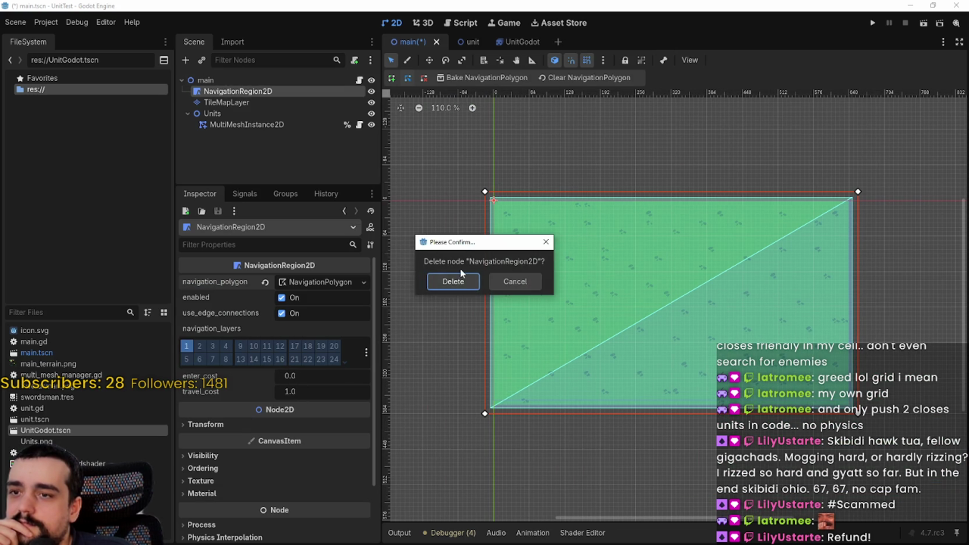
{"action": "left_click", "coordinate": [453, 281]}
{"action": "scroll", "coordinate": [623, 260], "scroll_direction": "up", "scroll_amount": 4}
{"action": "left_click", "coordinate": [228, 102]}
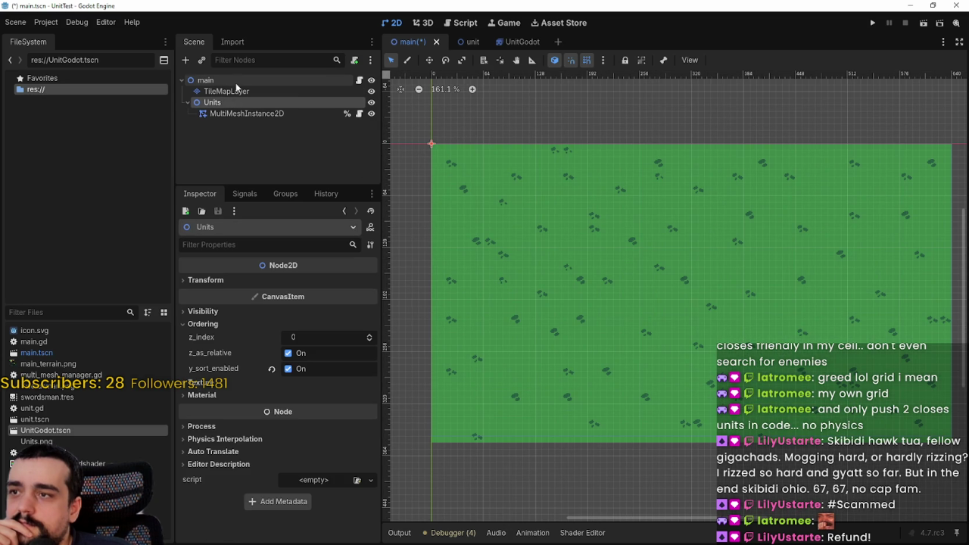
Step: Add a TileMapLayer child under main by searching 'tilemap' in the Create Node dialog
{"action": "left_click", "coordinate": [232, 90]}
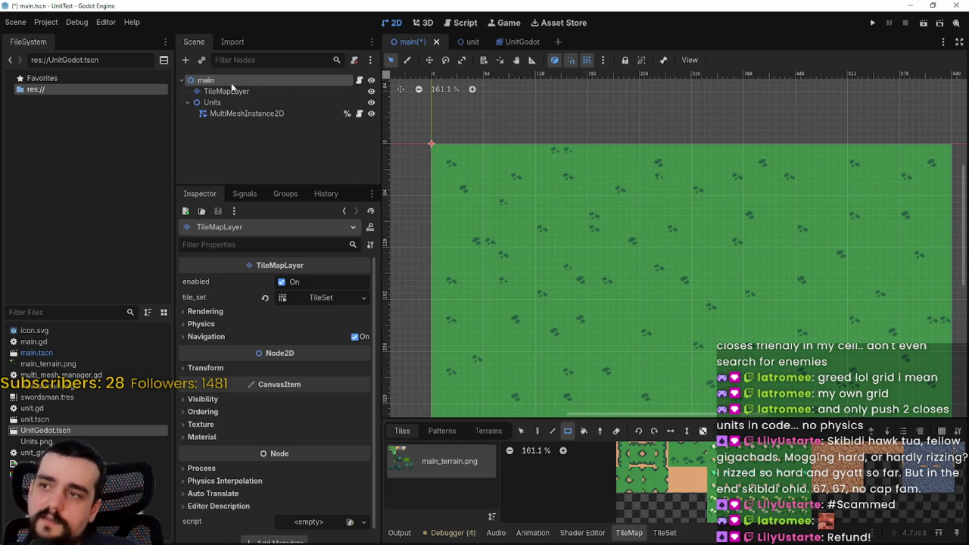
{"action": "right_click", "coordinate": [231, 81]}
{"action": "left_click", "coordinate": [307, 106]}
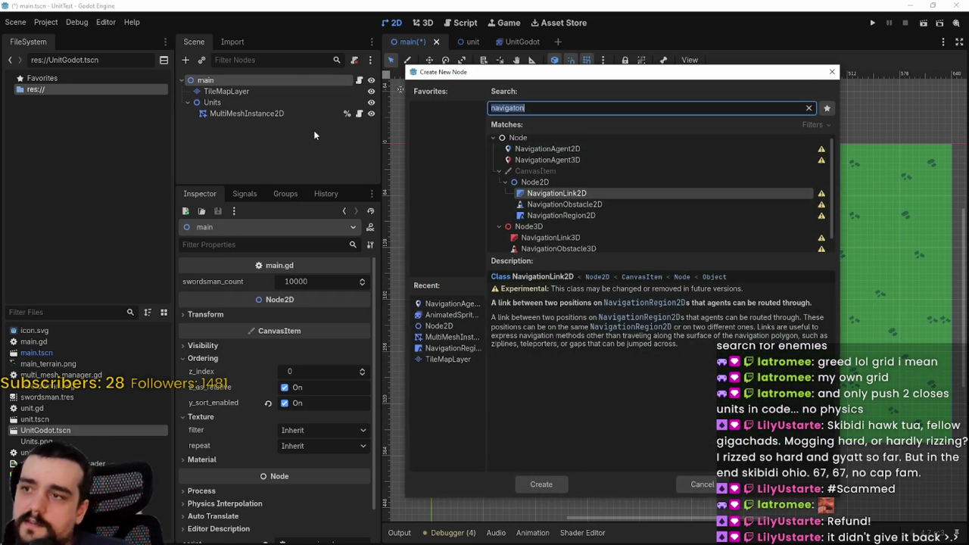
{"action": "type", "text": "tukenao"}
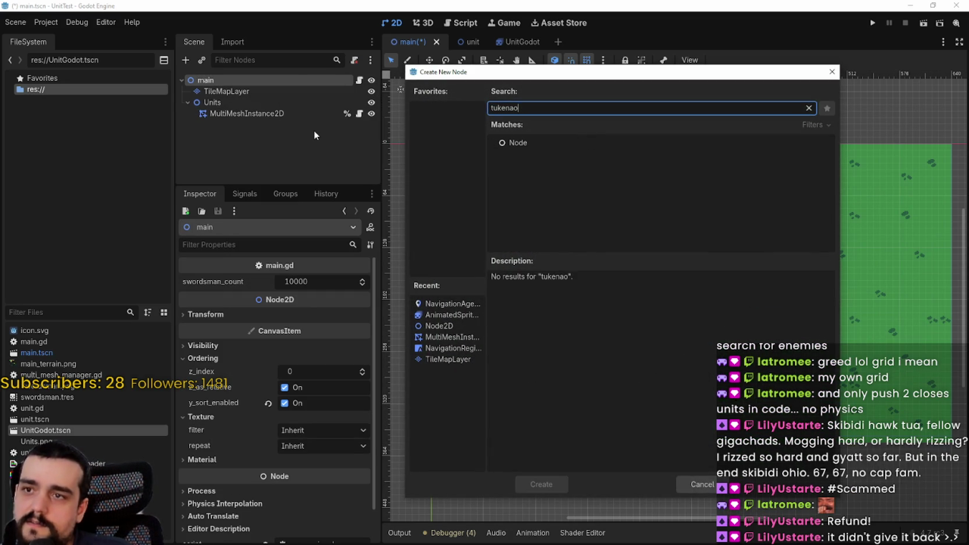
{"action": "key", "text": "BackSpace"}
{"action": "key", "text": "BackSpace"}
{"action": "key", "text": "BackSpace"}
{"action": "type", "text": "ilemap"}
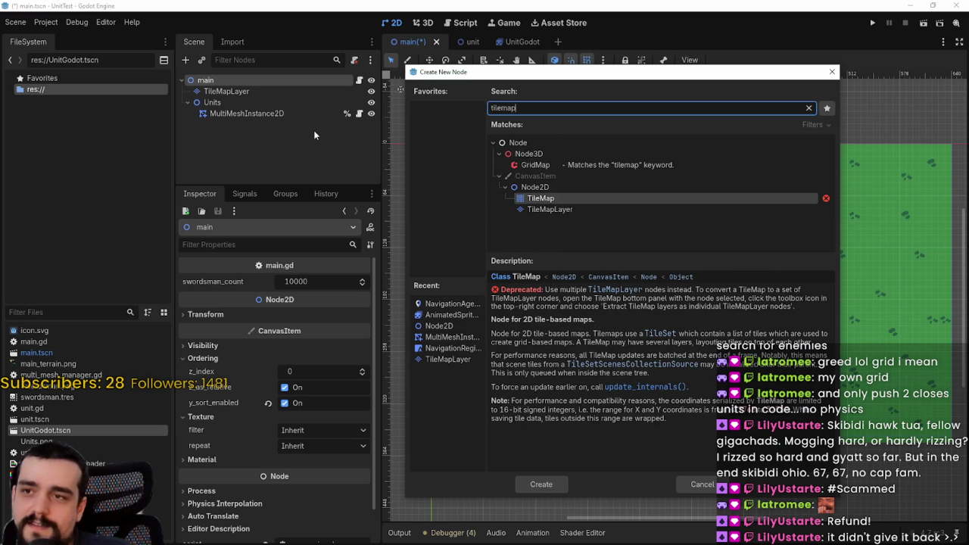
{"action": "left_click", "coordinate": [584, 211]}
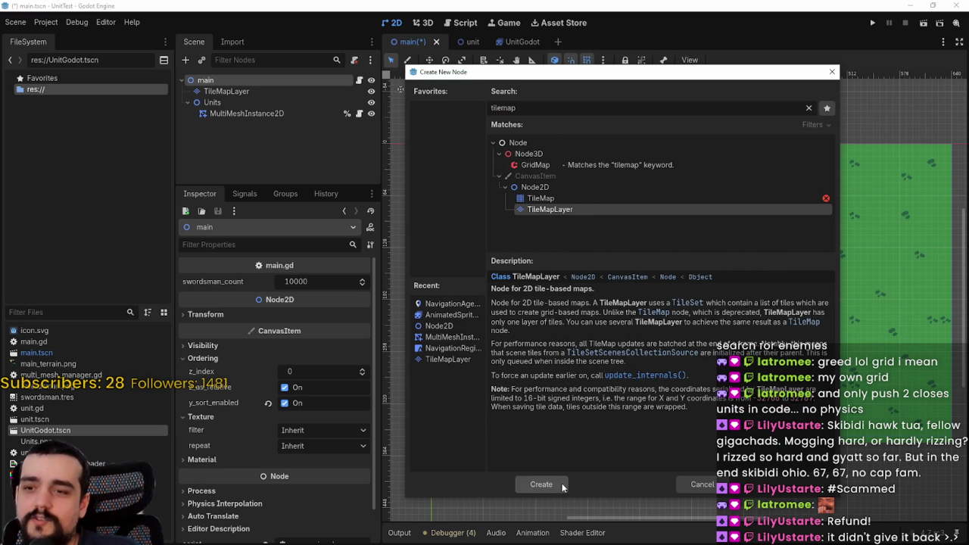
{"action": "left_click", "coordinate": [562, 484]}
{"action": "scroll", "coordinate": [660, 194], "scroll_direction": "down", "scroll_amount": 3}
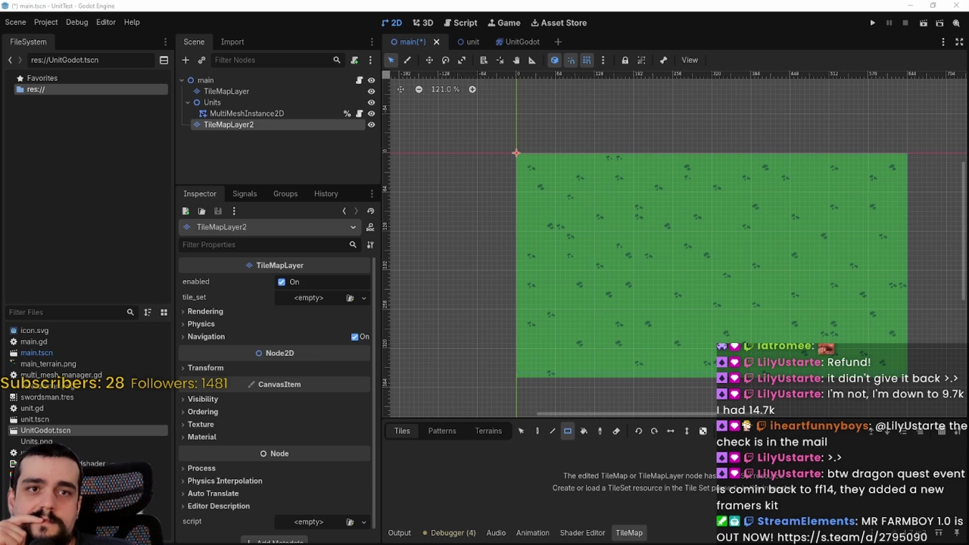
{"action": "scroll", "coordinate": [624, 260], "scroll_direction": "up", "scroll_amount": 1}
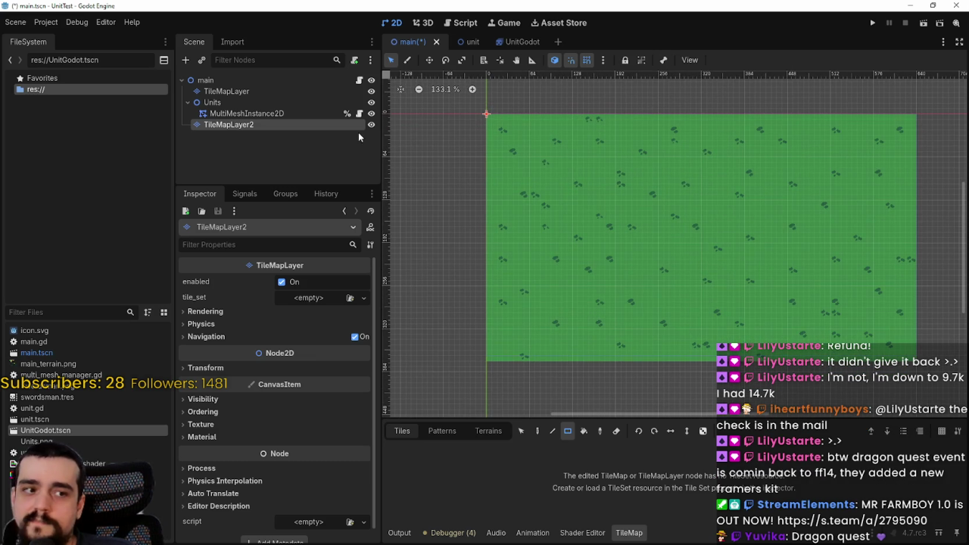
Step: Rename the TileMapLayer2 node to gridMap
{"action": "double_click", "coordinate": [258, 125]}
{"action": "type", "text": "gridMap"}
{"action": "key", "text": "Return"}
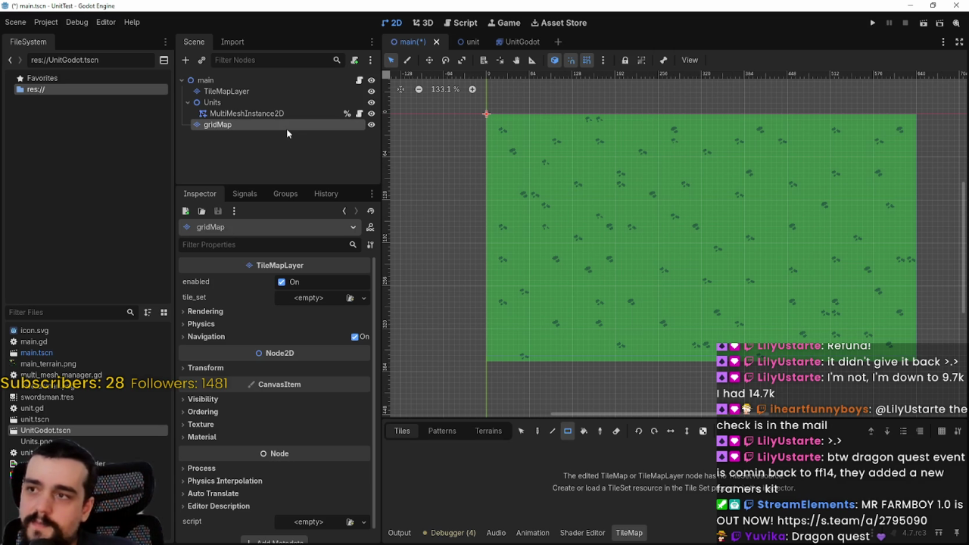
Step: Check gridMap's navigation, rendering and physics settings, keeping navigation visibility at Default
{"action": "left_click", "coordinate": [294, 337]}
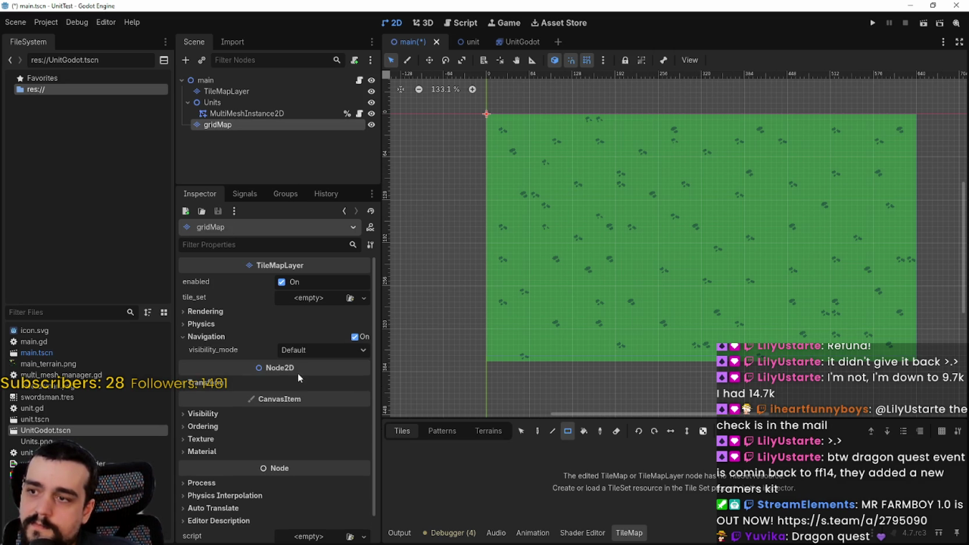
{"action": "scroll", "coordinate": [620, 224], "scroll_direction": "up", "scroll_amount": 3}
{"action": "scroll", "coordinate": [621, 228], "scroll_direction": "down", "scroll_amount": 2}
{"action": "scroll", "coordinate": [621, 245], "scroll_direction": "down", "scroll_amount": 1}
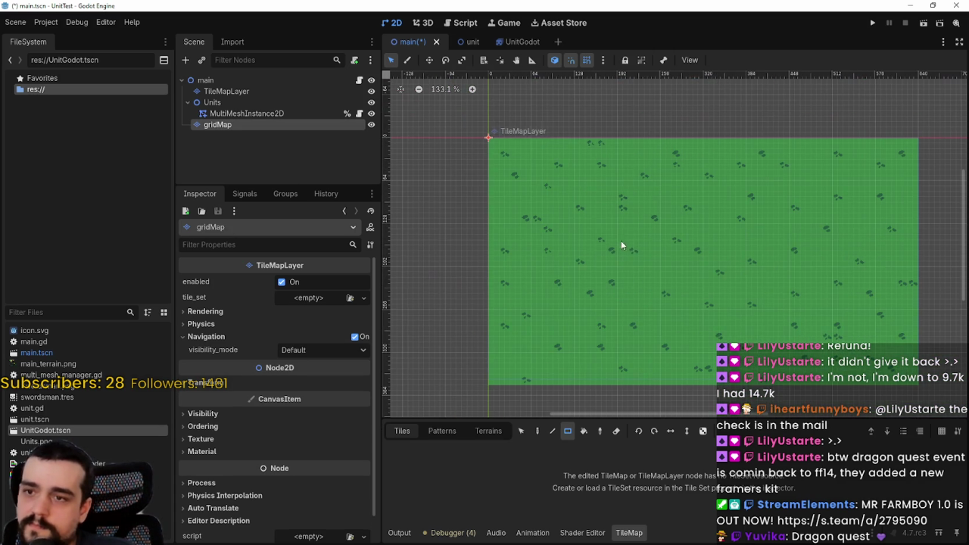
{"action": "left_click", "coordinate": [216, 312]}
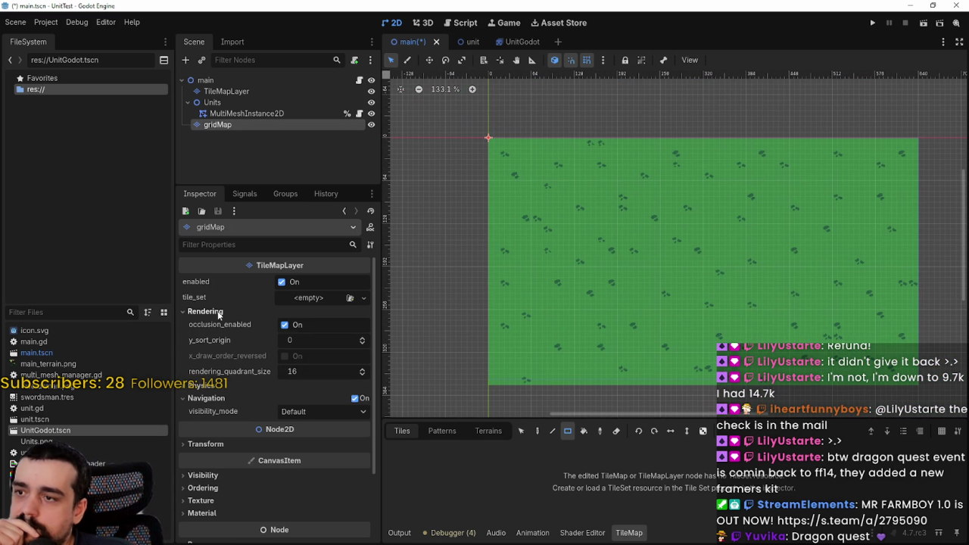
{"action": "scroll", "coordinate": [223, 356], "scroll_direction": "down", "scroll_amount": 1}
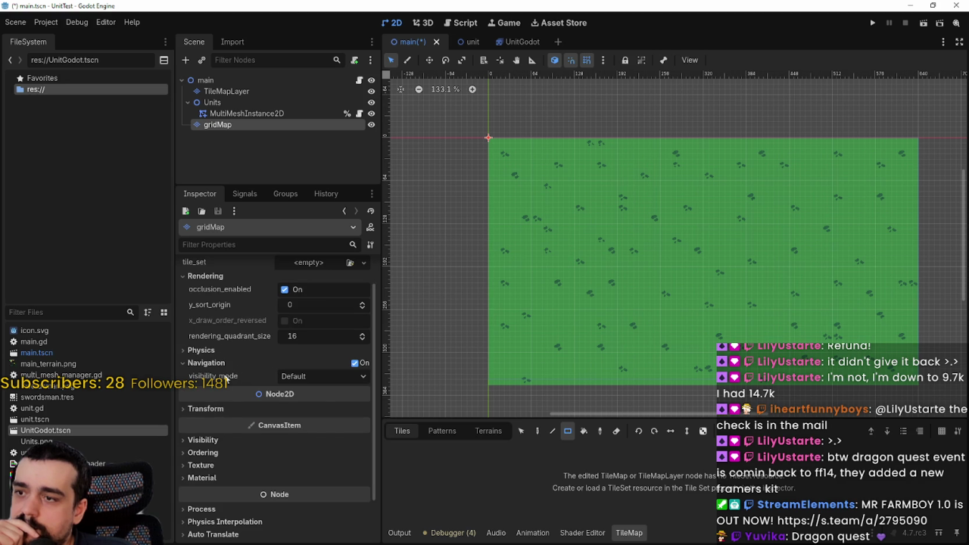
{"action": "left_click", "coordinate": [200, 351]}
{"action": "left_click", "coordinate": [200, 351]}
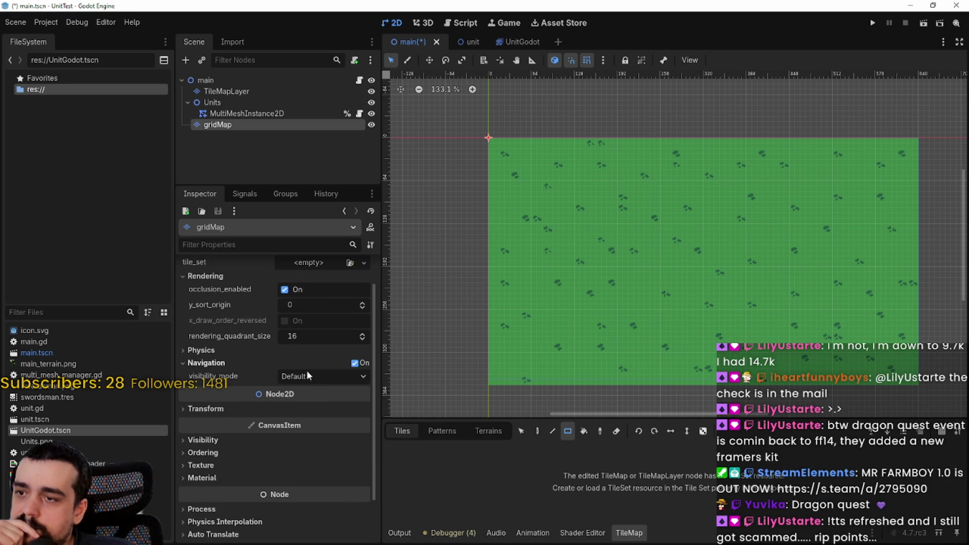
{"action": "left_click", "coordinate": [309, 377]}
{"action": "left_click", "coordinate": [317, 373]}
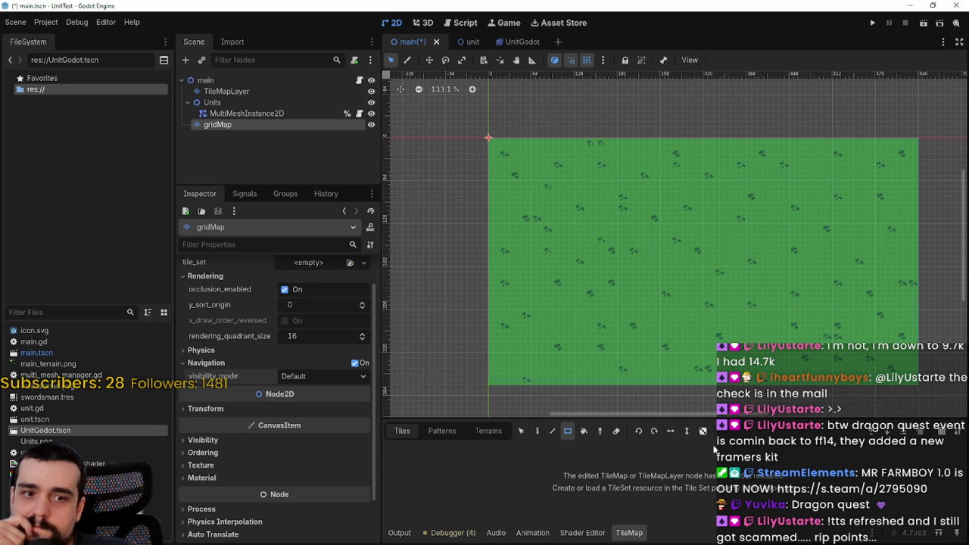
{"action": "scroll", "coordinate": [766, 224], "scroll_direction": "up", "scroll_amount": 3}
{"action": "scroll", "coordinate": [758, 228], "scroll_direction": "down", "scroll_amount": 3}
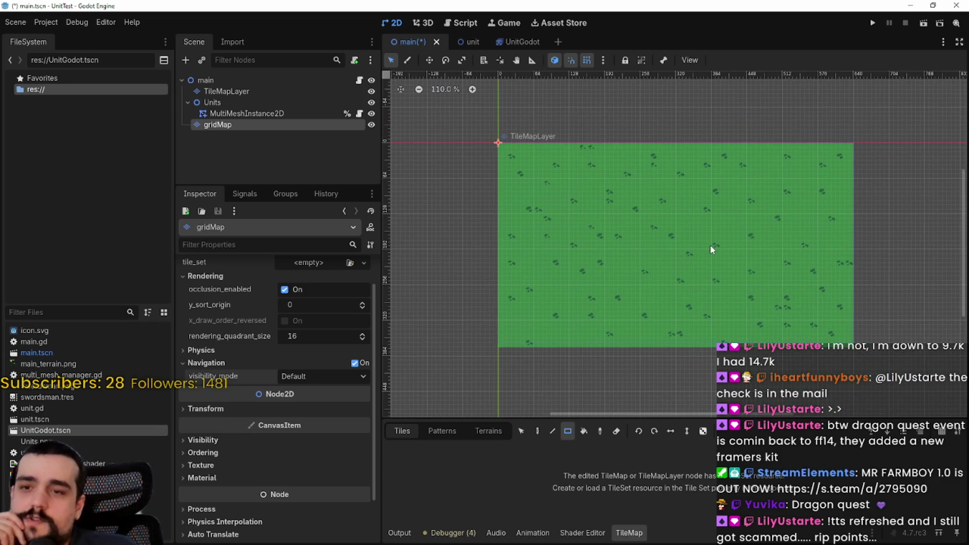
{"action": "scroll", "coordinate": [711, 251], "scroll_direction": "up", "scroll_amount": 1}
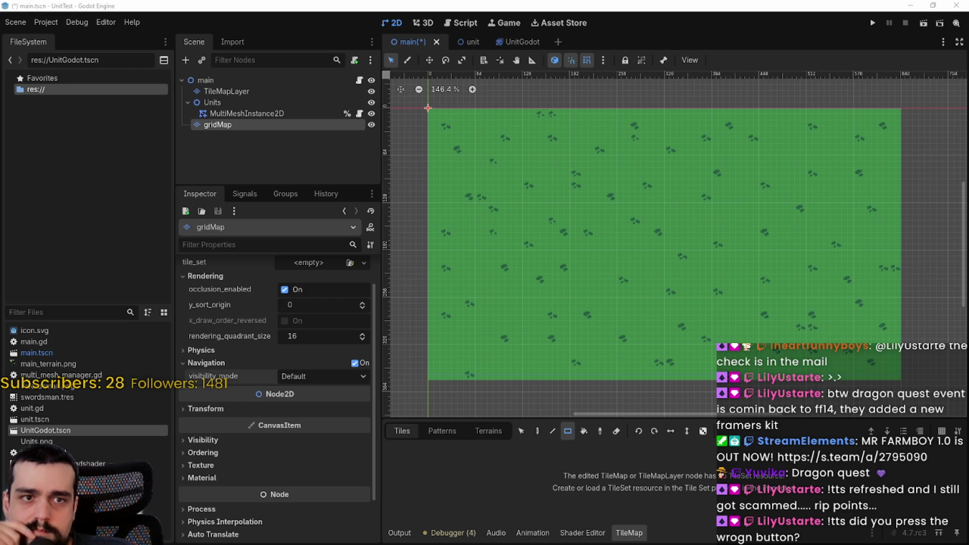
{"action": "key", "text": "alt+Tab"}
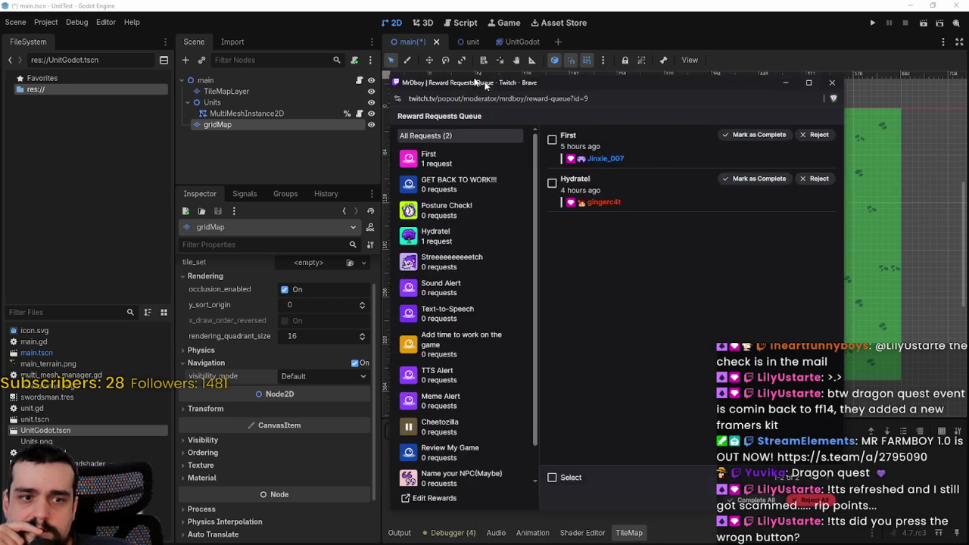
{"action": "scroll", "coordinate": [492, 429], "scroll_direction": "down", "scroll_amount": 2}
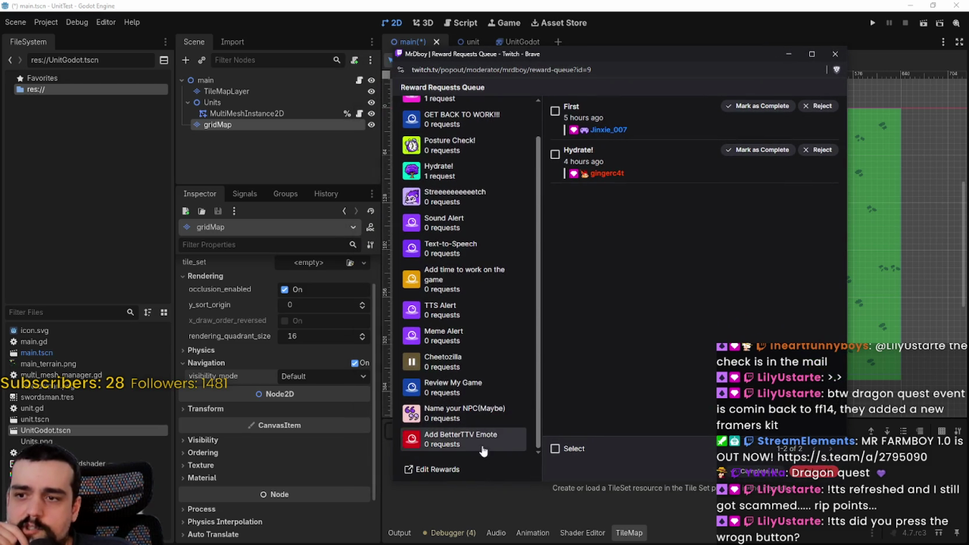
{"action": "scroll", "coordinate": [488, 430], "scroll_direction": "up", "scroll_amount": 2}
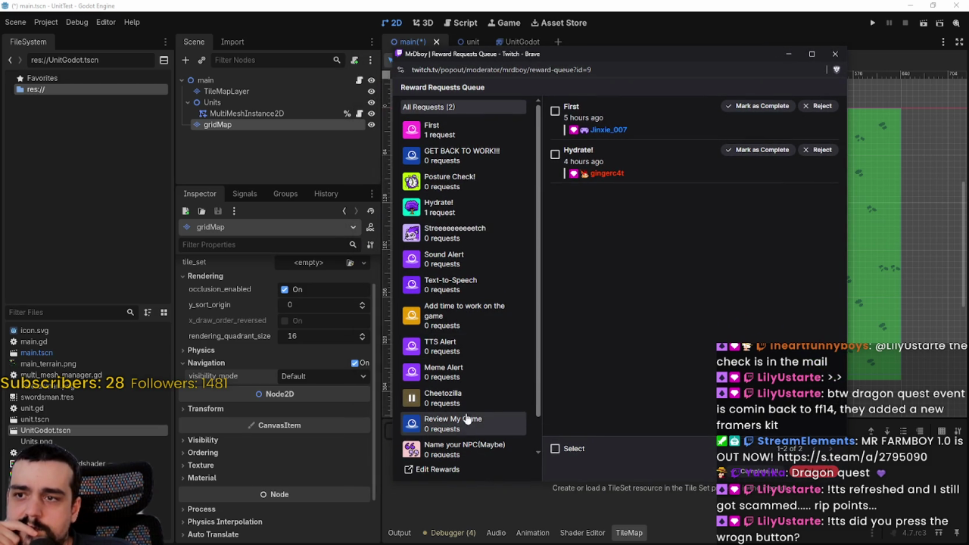
{"action": "scroll", "coordinate": [470, 303], "scroll_direction": "down", "scroll_amount": 1}
{"action": "scroll", "coordinate": [469, 179], "scroll_direction": "up", "scroll_amount": 1}
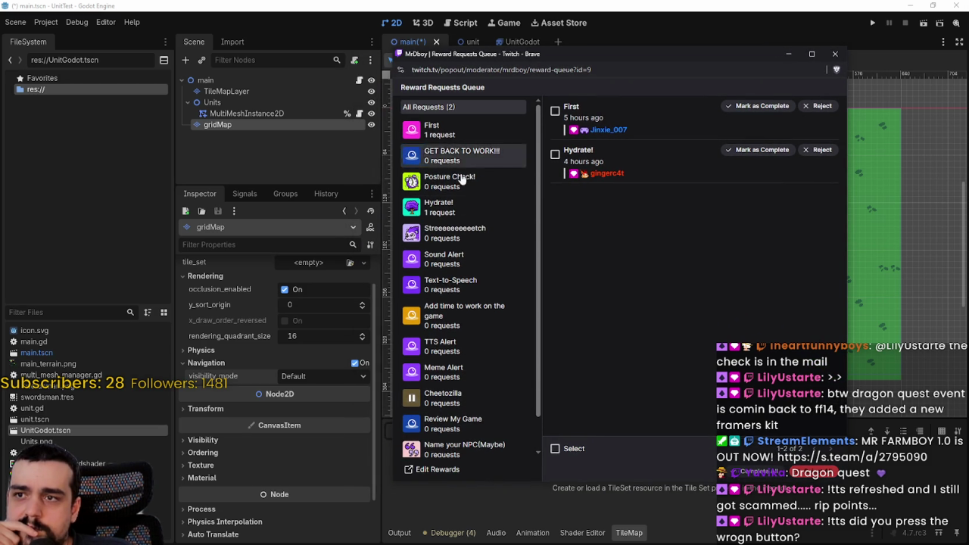
{"action": "left_click", "coordinate": [461, 206]}
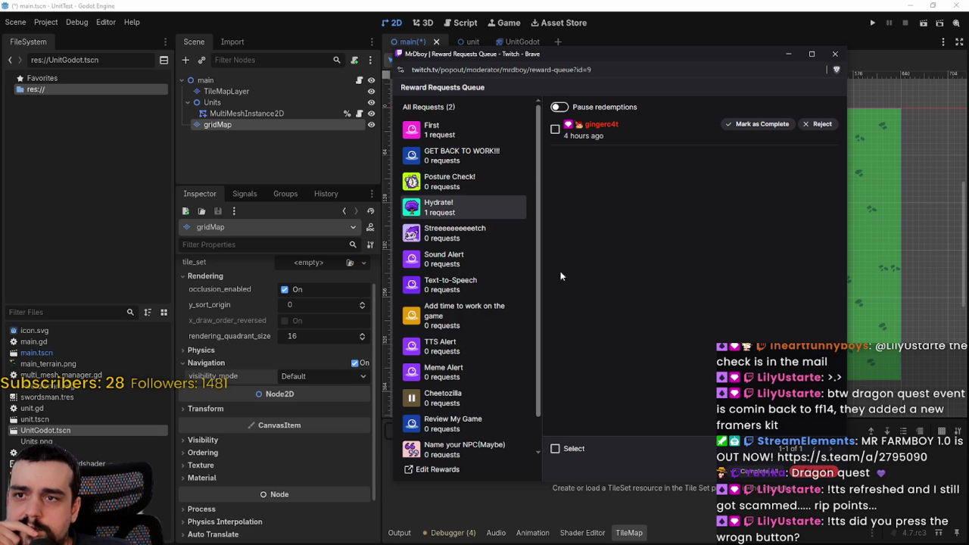
{"action": "left_click", "coordinate": [455, 130]}
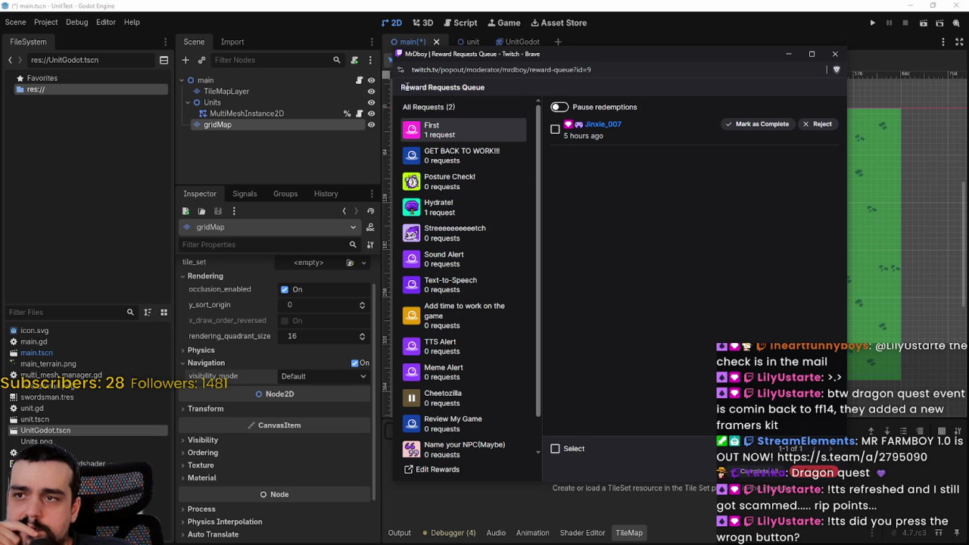
{"action": "left_click", "coordinate": [428, 106]}
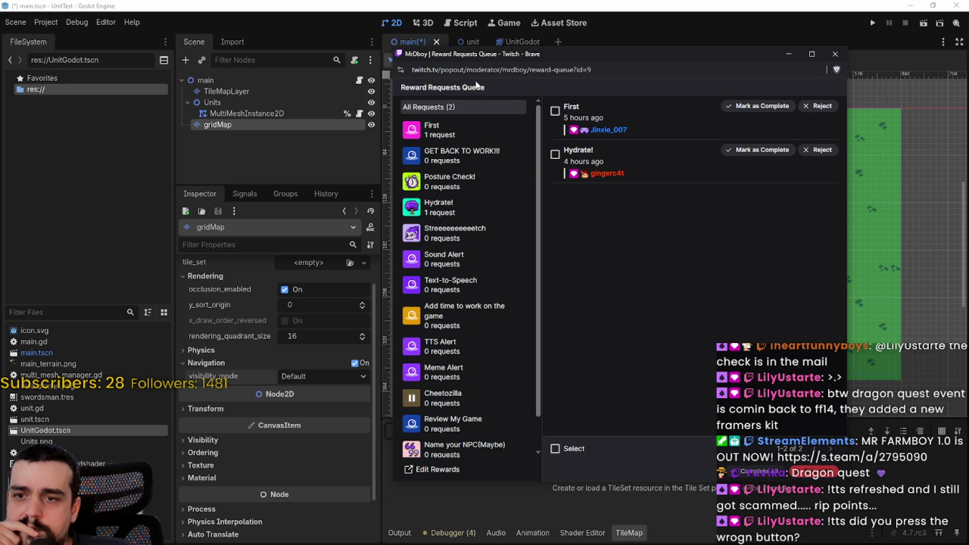
{"action": "scroll", "coordinate": [464, 386], "scroll_direction": "down", "scroll_amount": 1}
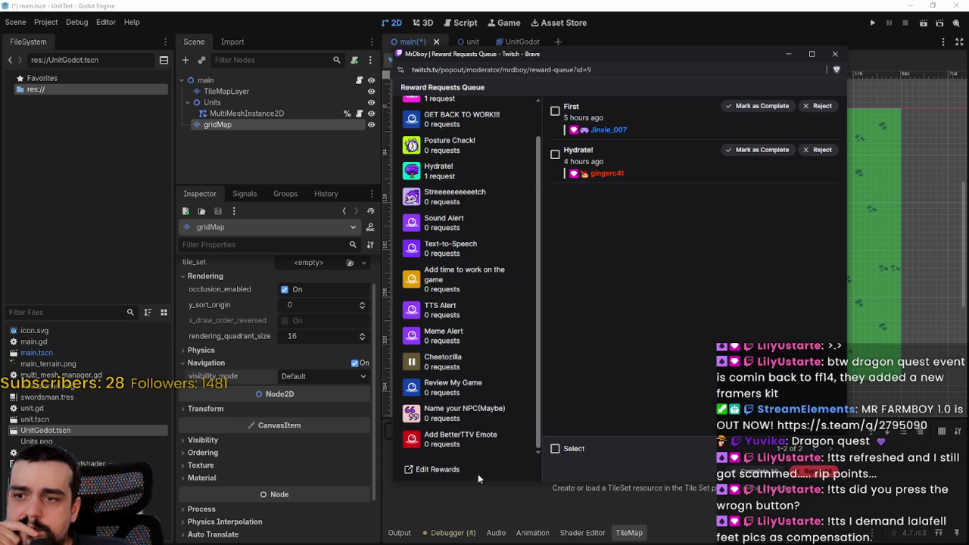
{"action": "scroll", "coordinate": [471, 439], "scroll_direction": "up", "scroll_amount": 2}
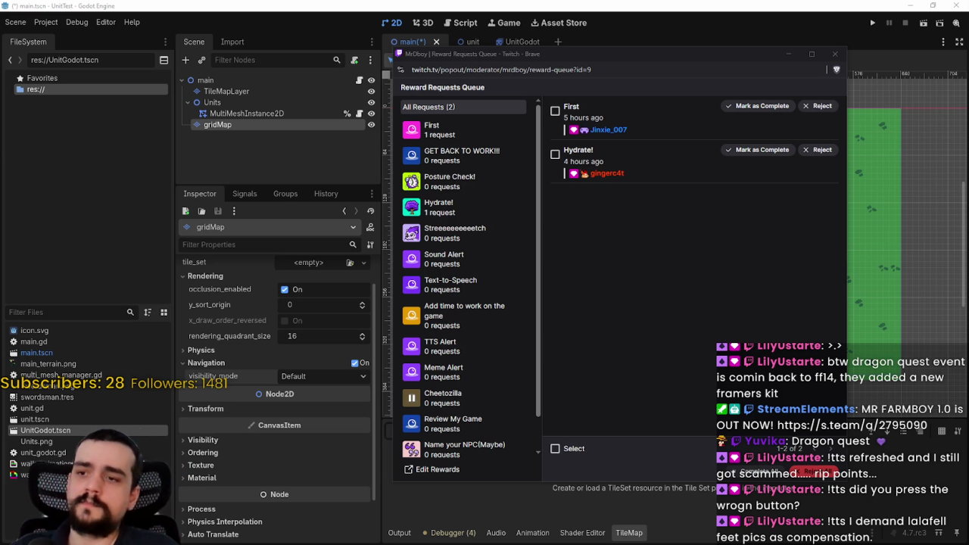
{"action": "scroll", "coordinate": [470, 318], "scroll_direction": "down", "scroll_amount": 1}
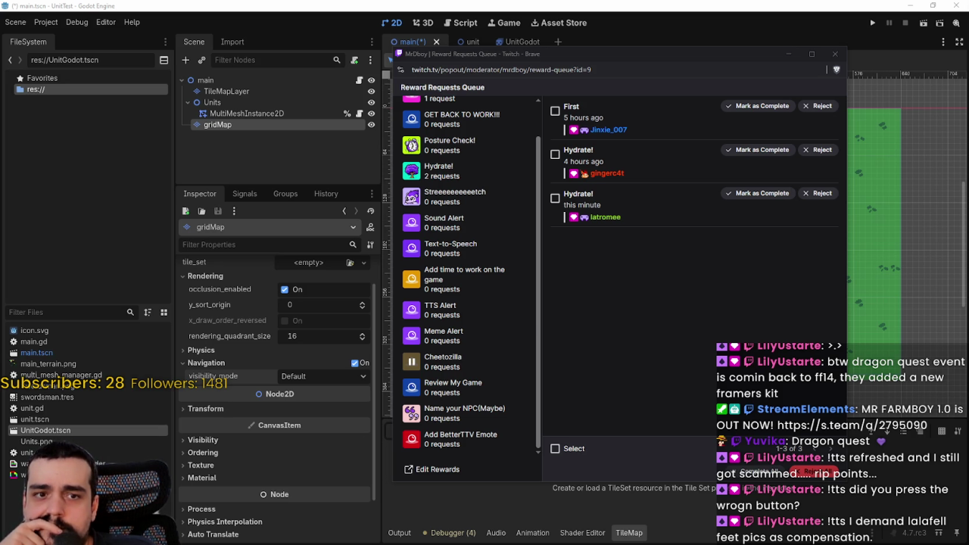
{"action": "scroll", "coordinate": [506, 361], "scroll_direction": "up", "scroll_amount": 1}
{"action": "scroll", "coordinate": [500, 347], "scroll_direction": "down", "scroll_amount": 1}
{"action": "scroll", "coordinate": [500, 346], "scroll_direction": "up", "scroll_amount": 1}
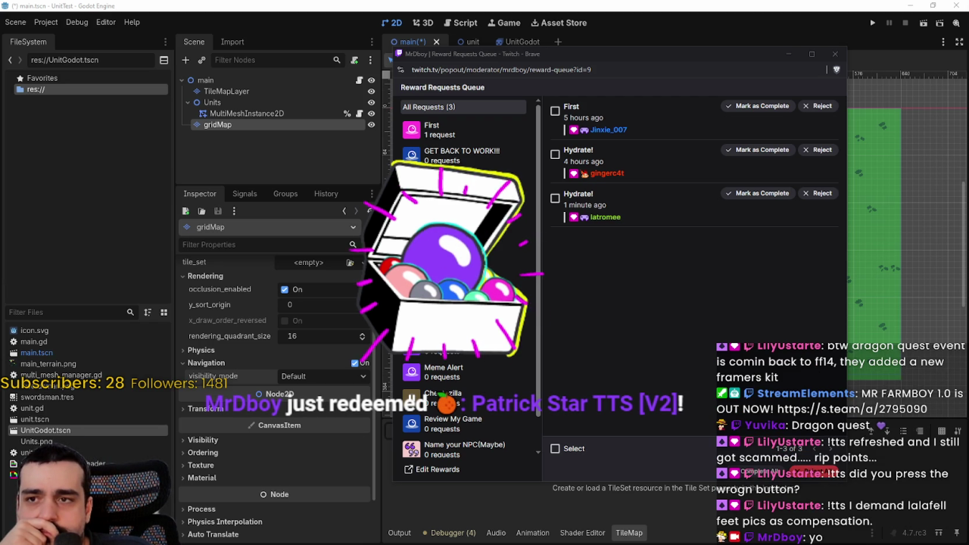
{"action": "left_click", "coordinate": [722, 341]}
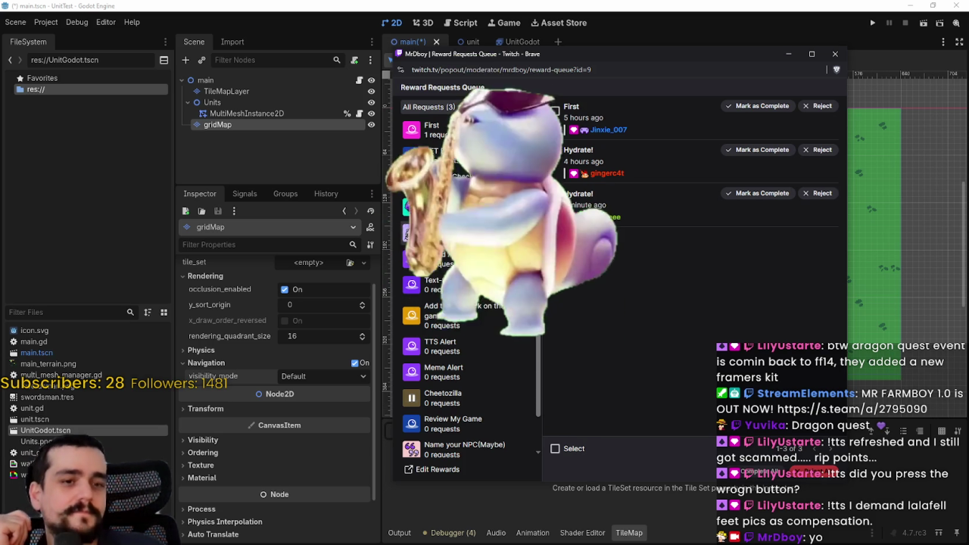
{"action": "scroll", "coordinate": [470, 303], "scroll_direction": "down", "scroll_amount": 1}
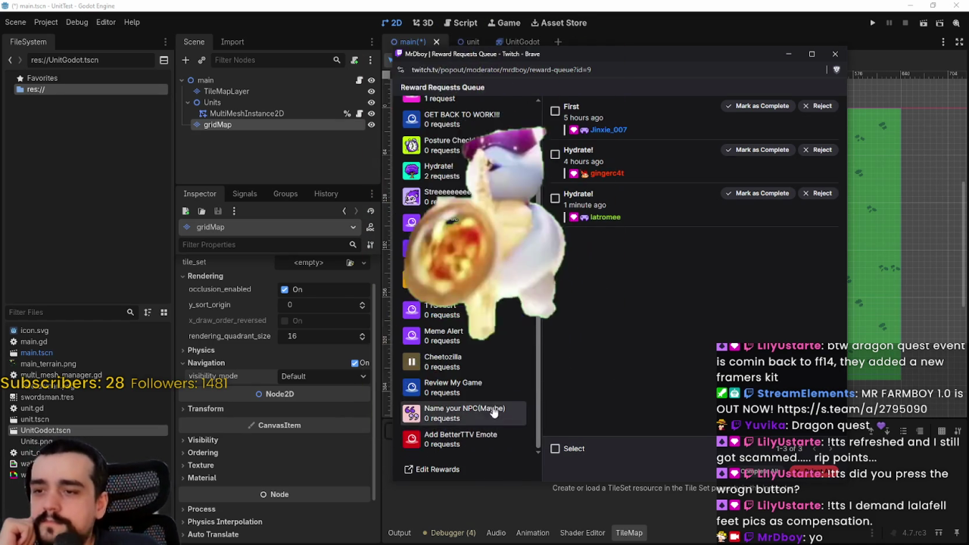
{"action": "scroll", "coordinate": [470, 413], "scroll_direction": "up", "scroll_amount": 1}
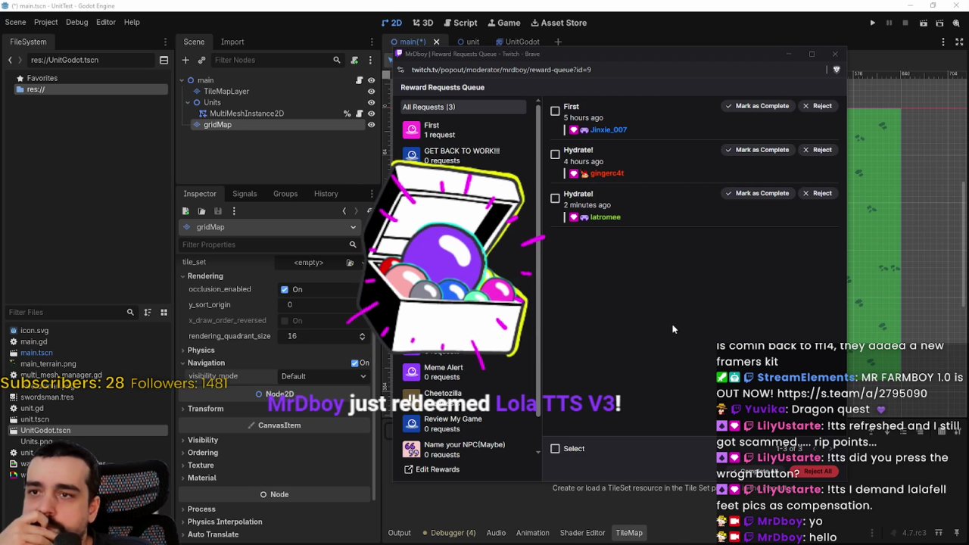
Step: Reload the reward queue page, make its window taller, and scroll through the pending requests
{"action": "scroll", "coordinate": [501, 361], "scroll_direction": "down", "scroll_amount": 2}
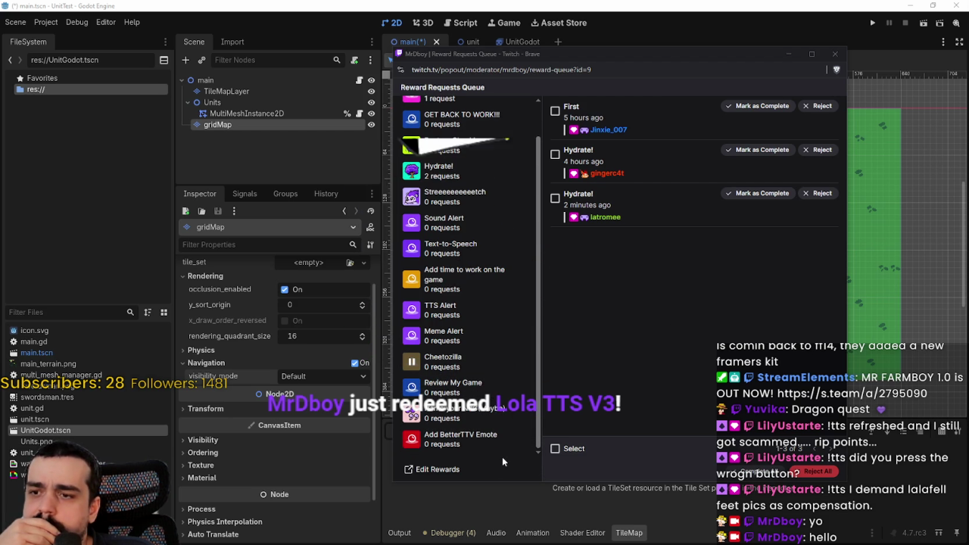
{"action": "scroll", "coordinate": [515, 363], "scroll_direction": "up", "scroll_amount": 2}
{"action": "right_click", "coordinate": [586, 299]}
{"action": "left_click", "coordinate": [618, 332]}
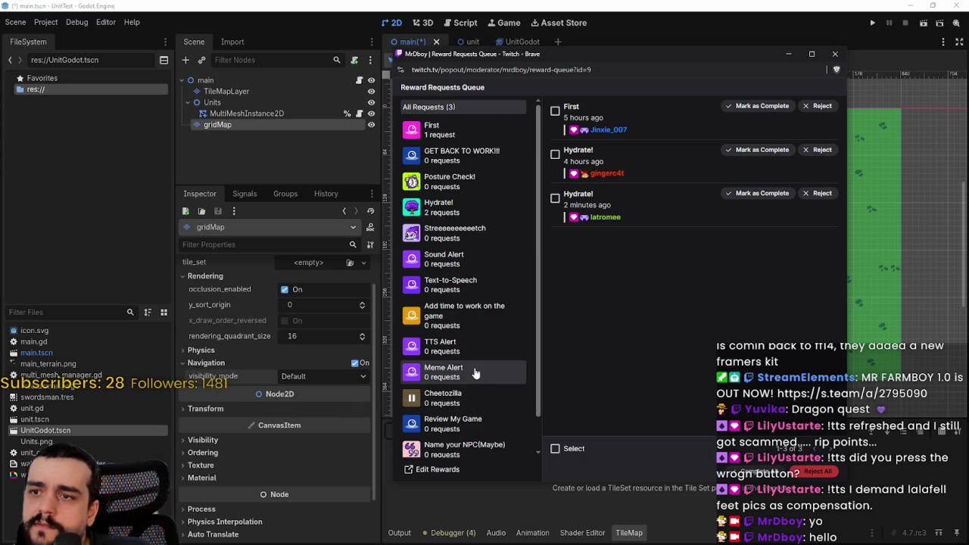
{"action": "scroll", "coordinate": [480, 378], "scroll_direction": "down", "scroll_amount": 1}
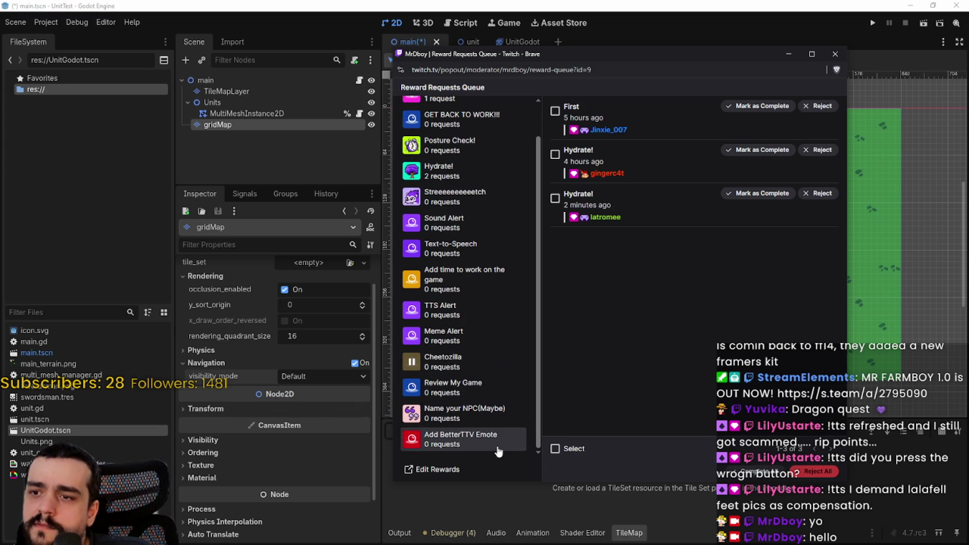
{"action": "scroll", "coordinate": [489, 432], "scroll_direction": "up", "scroll_amount": 2}
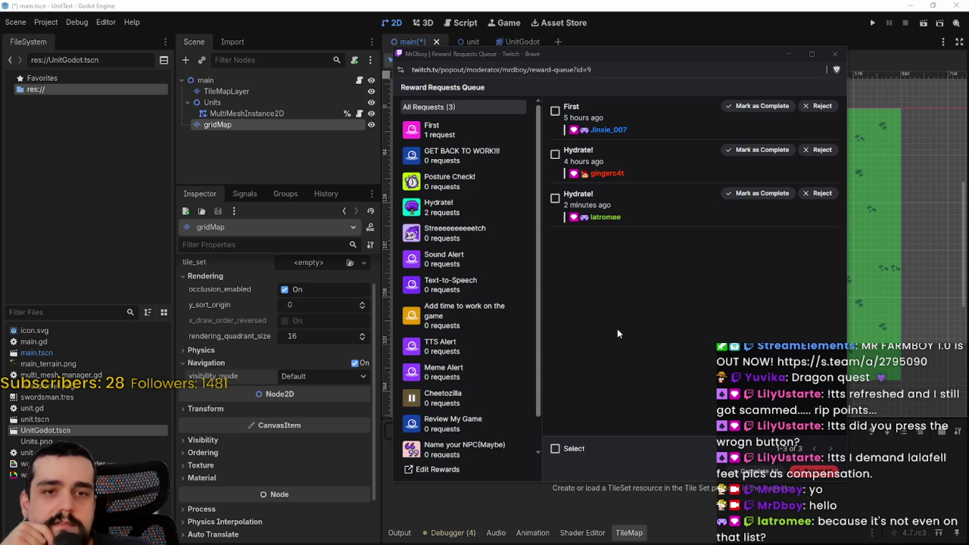
{"action": "scroll", "coordinate": [502, 379], "scroll_direction": "down", "scroll_amount": 1}
{"action": "scroll", "coordinate": [485, 341], "scroll_direction": "up", "scroll_amount": 1}
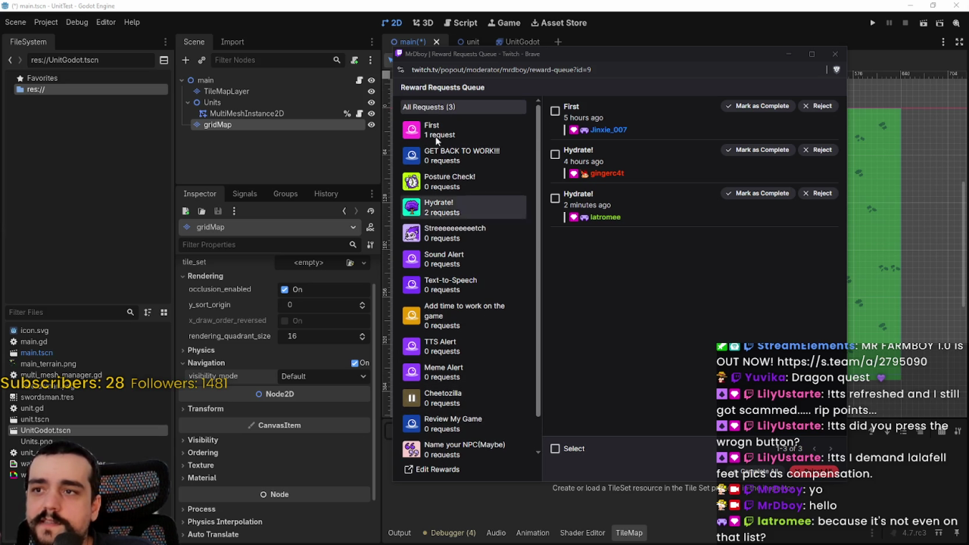
{"action": "scroll", "coordinate": [430, 394], "scroll_direction": "down", "scroll_amount": 1}
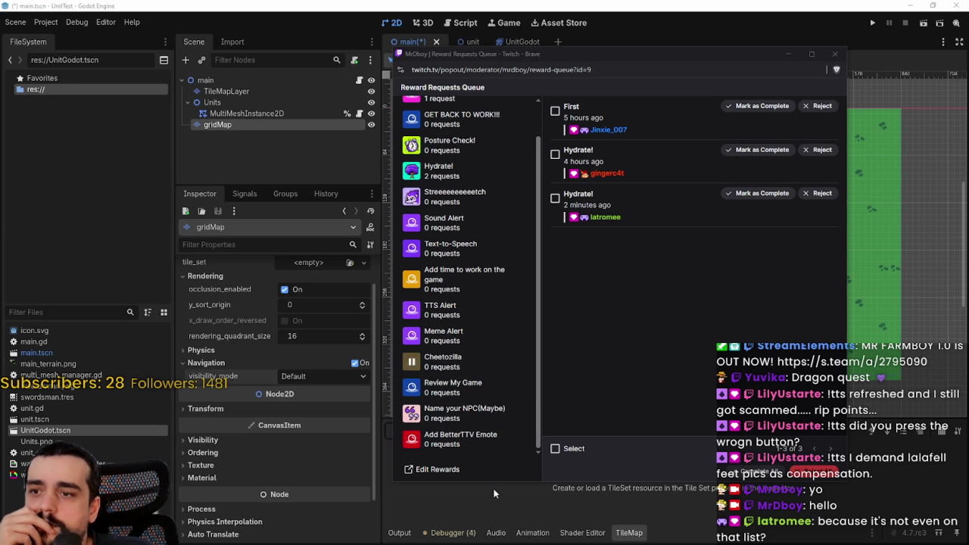
{"action": "left_click_drag", "start_coordinate": [493, 483], "coordinate": [490, 524]}
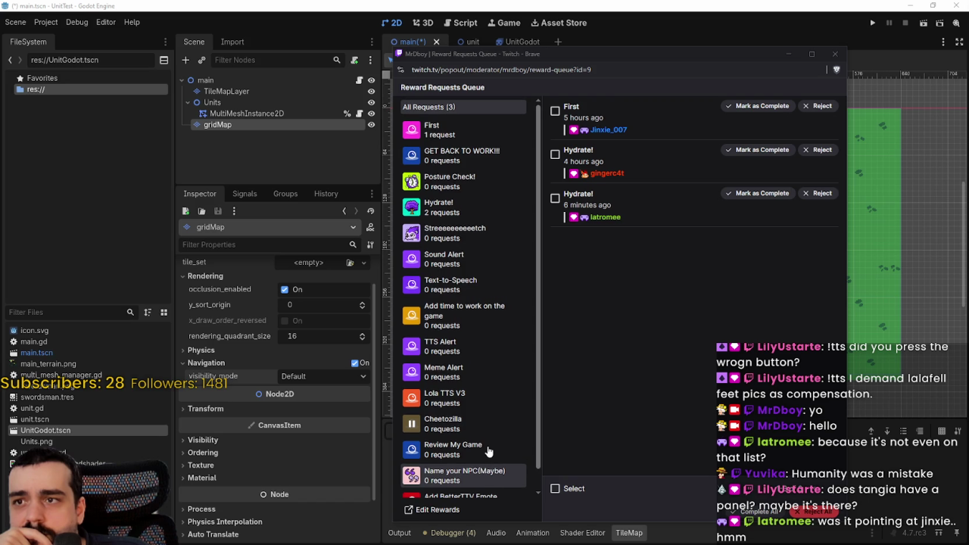
{"action": "scroll", "coordinate": [484, 401], "scroll_direction": "down", "scroll_amount": 1}
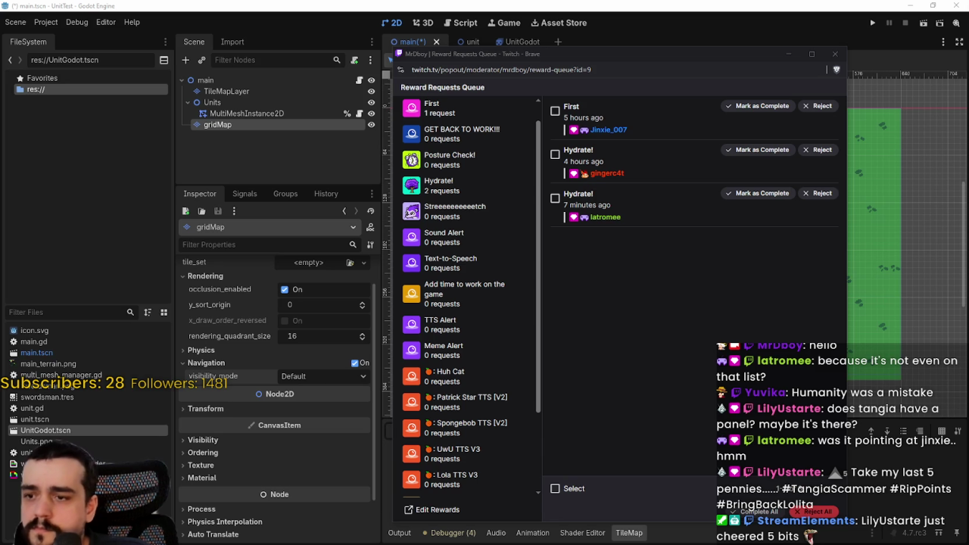
Step: Open the Spongebob TTS reward's queue and move up the rewards list toward Huh Cat
{"action": "scroll", "coordinate": [508, 324], "scroll_direction": "down", "scroll_amount": 1}
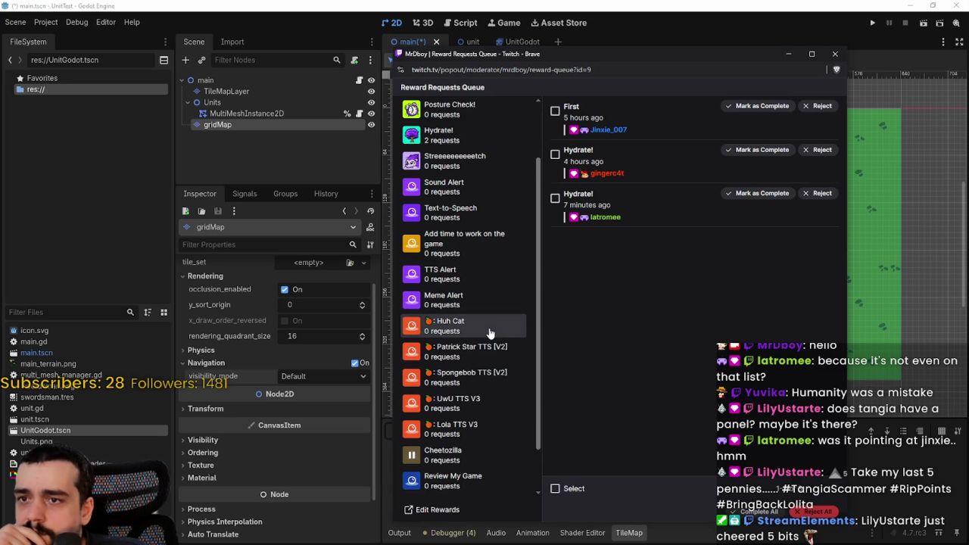
{"action": "left_click", "coordinate": [483, 377]}
{"action": "key", "text": "Up"}
{"action": "key", "text": "Up"}
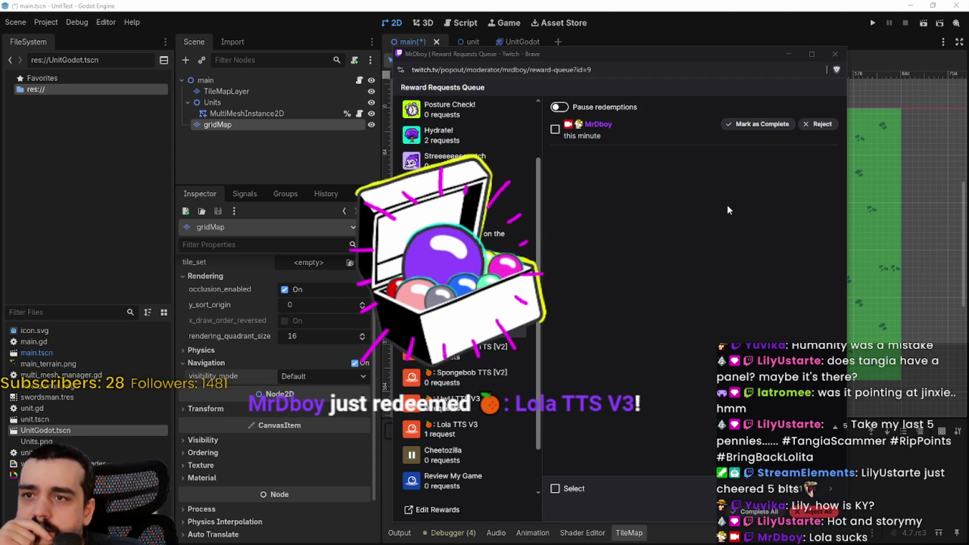
Step: Complete the pending Lola TTS V3 request and view all reward requests together
{"action": "left_click", "coordinate": [457, 421]}
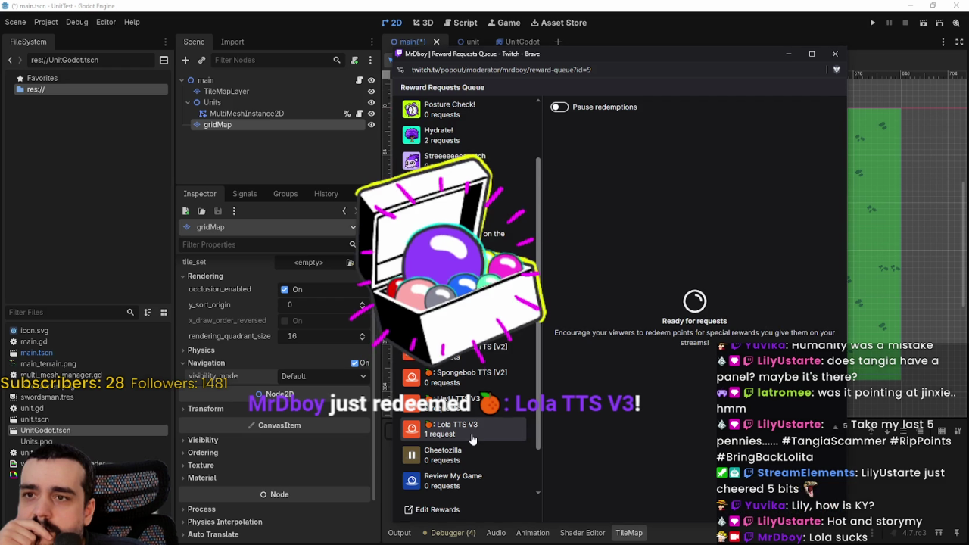
{"action": "scroll", "coordinate": [465, 114], "scroll_direction": "up", "scroll_amount": 2}
{"action": "left_click", "coordinate": [466, 111]}
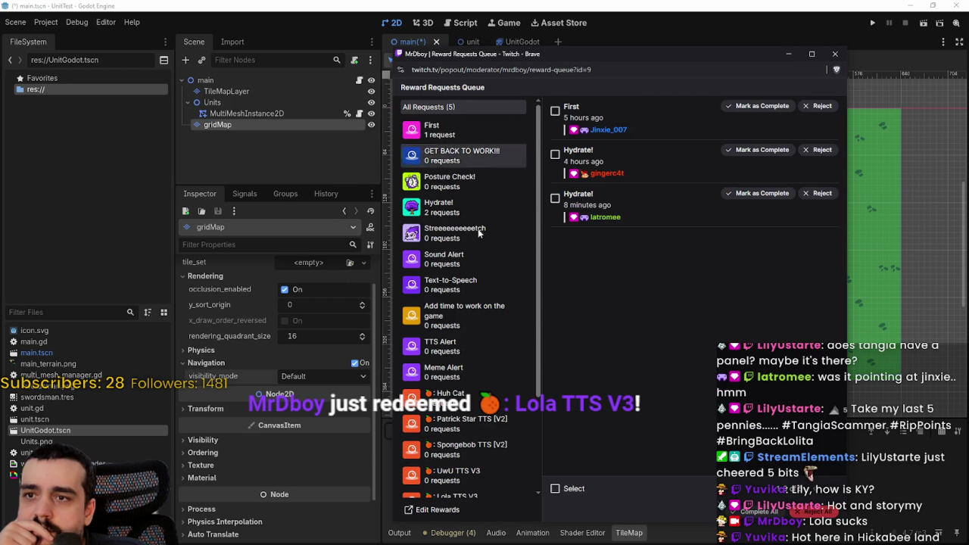
{"action": "scroll", "coordinate": [469, 397], "scroll_direction": "down", "scroll_amount": 3}
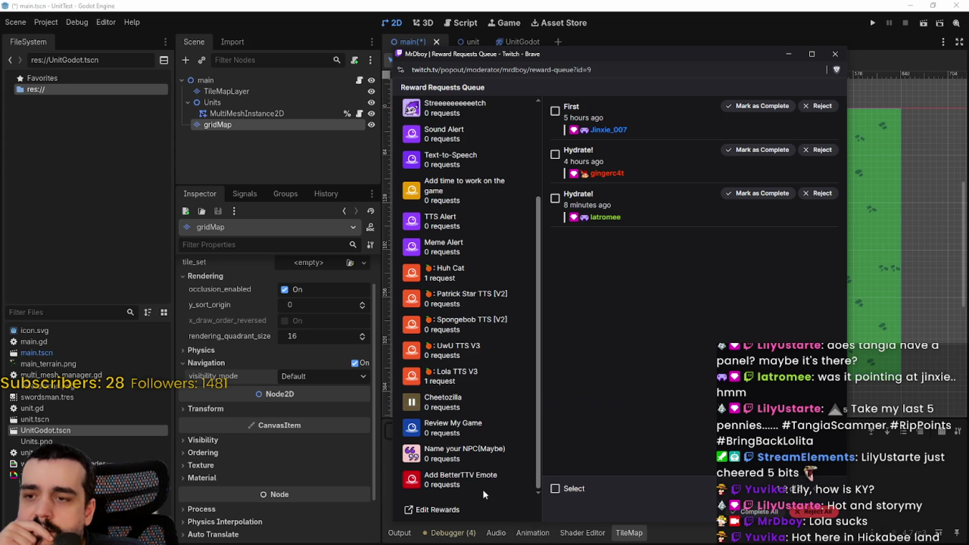
Step: Open the Lola TTS V3 queue, toggle its redemption pause, and reload the queue page
{"action": "left_click", "coordinate": [453, 376]}
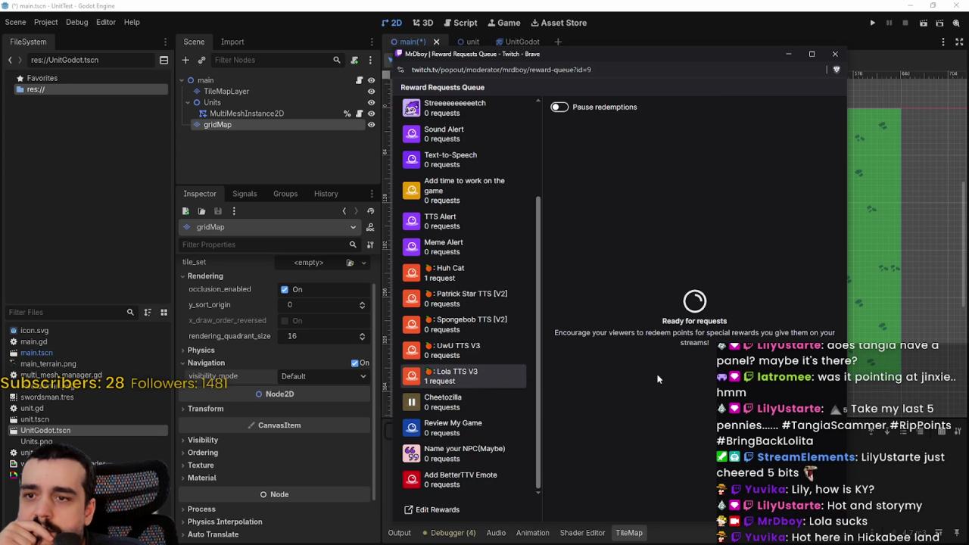
{"action": "left_click", "coordinate": [561, 109]}
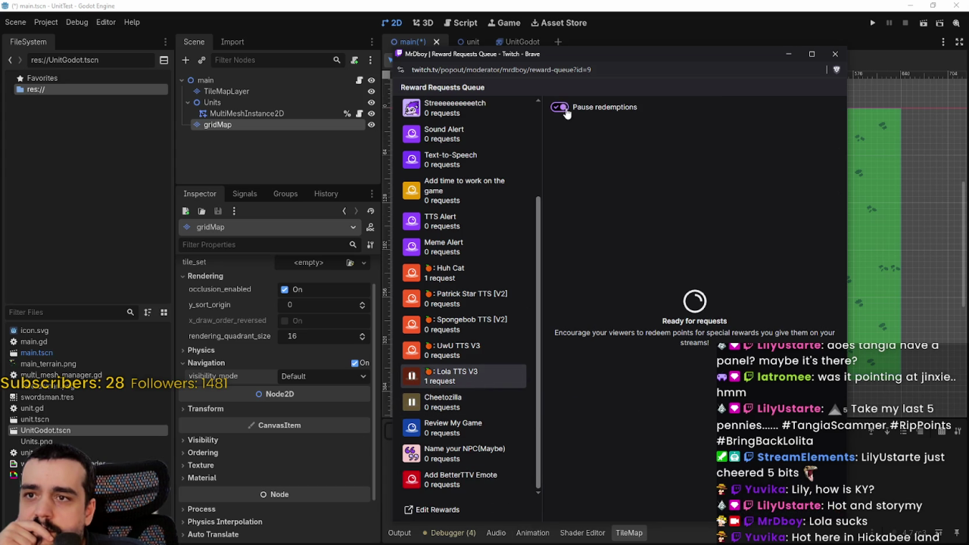
{"action": "left_click", "coordinate": [560, 109]}
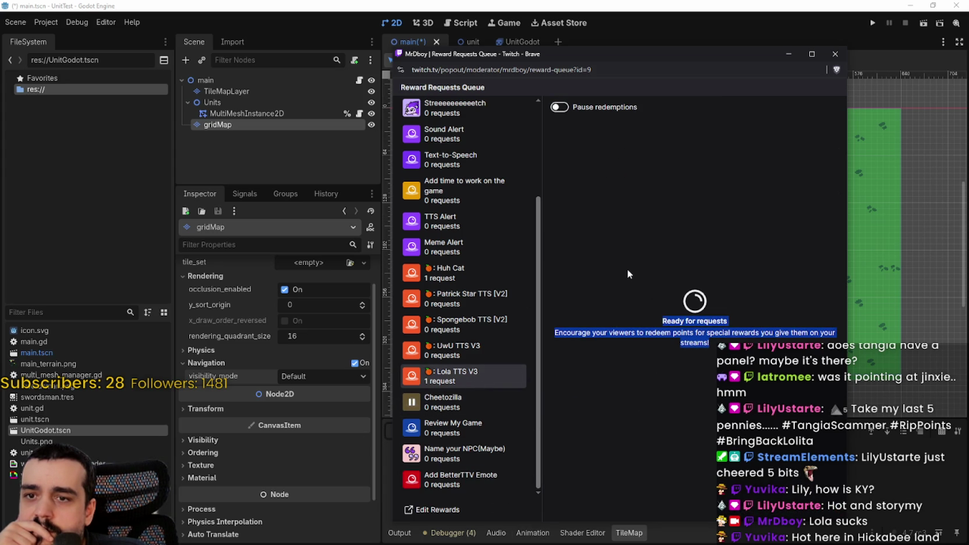
{"action": "right_click", "coordinate": [653, 254]}
{"action": "left_click", "coordinate": [670, 284]}
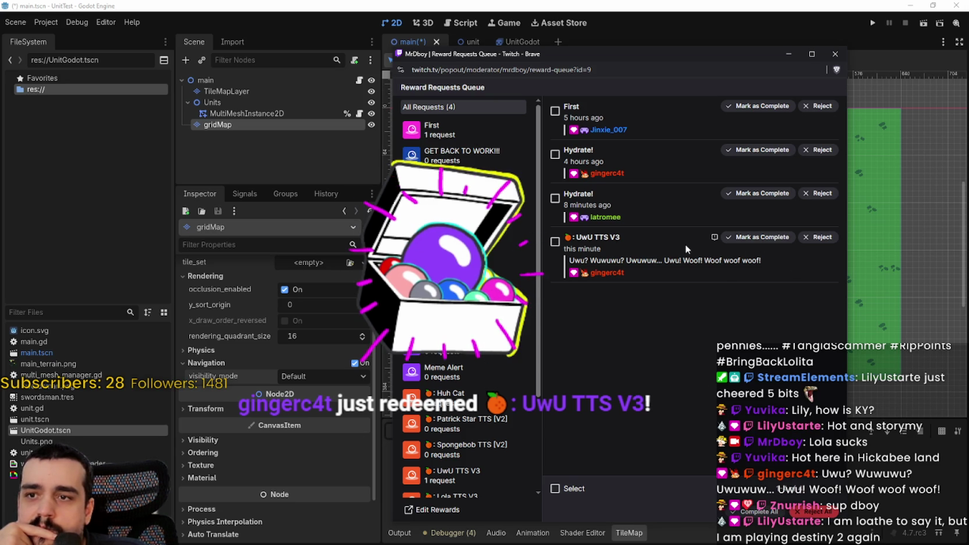
Step: Reject the UwU TTS V3 request, then open the UwU TTS V3 and Huh Cat queues
{"action": "left_click", "coordinate": [819, 238]}
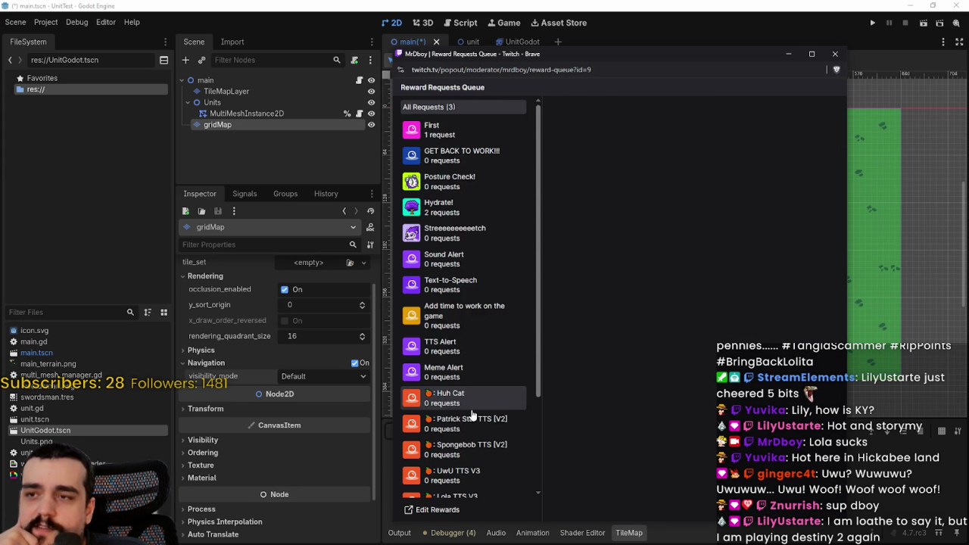
{"action": "scroll", "coordinate": [478, 415], "scroll_direction": "down", "scroll_amount": 3}
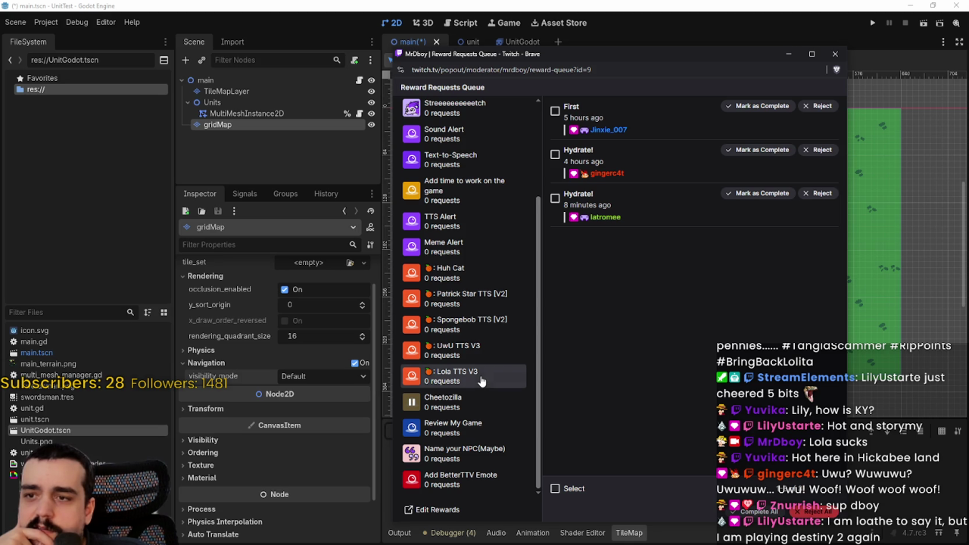
{"action": "left_click", "coordinate": [482, 350]}
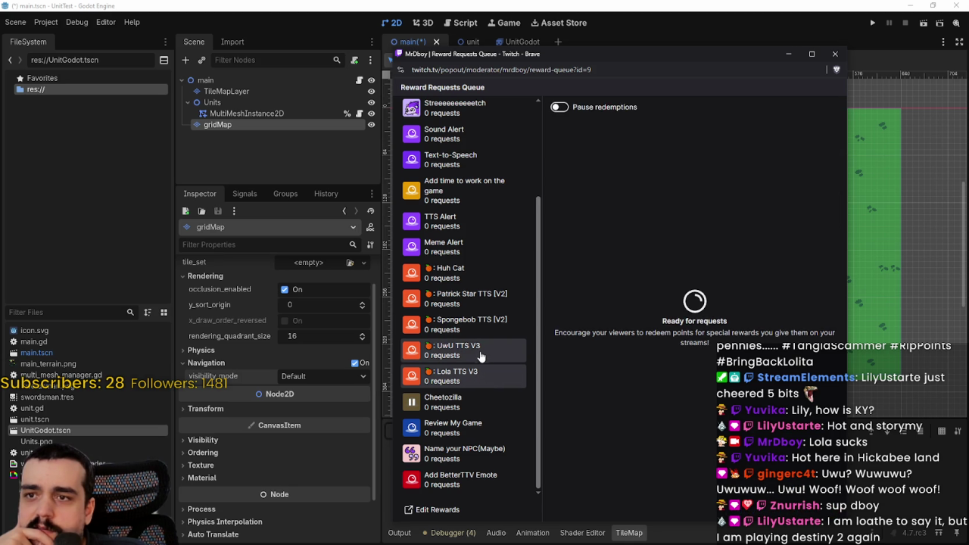
{"action": "left_click", "coordinate": [477, 272]}
Step: Pause redemptions for the Huh Cat, Patrick Star, Spongebob, Lola and UwU TTS rewards
{"action": "scroll", "coordinate": [494, 371], "scroll_direction": "down", "scroll_amount": 1}
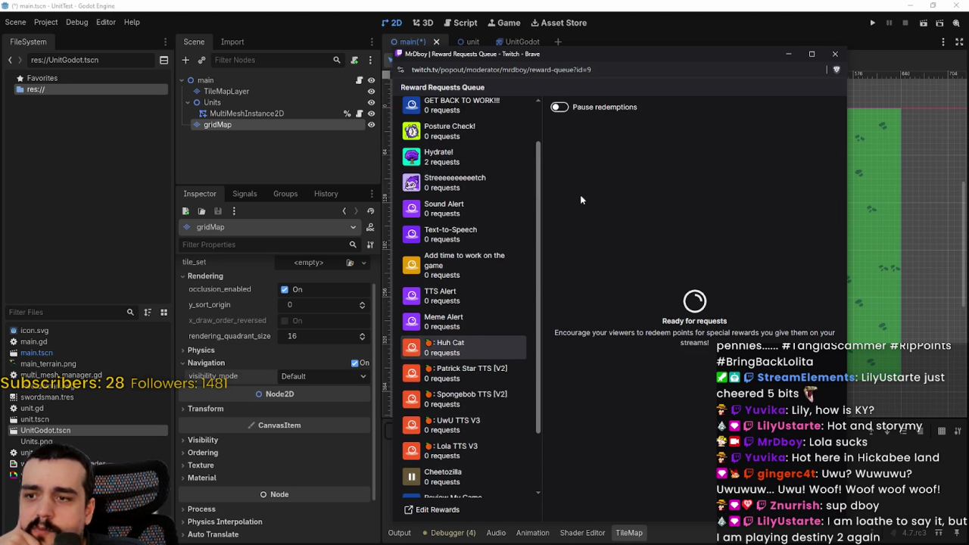
{"action": "left_click", "coordinate": [493, 372]}
{"action": "left_click", "coordinate": [559, 107]}
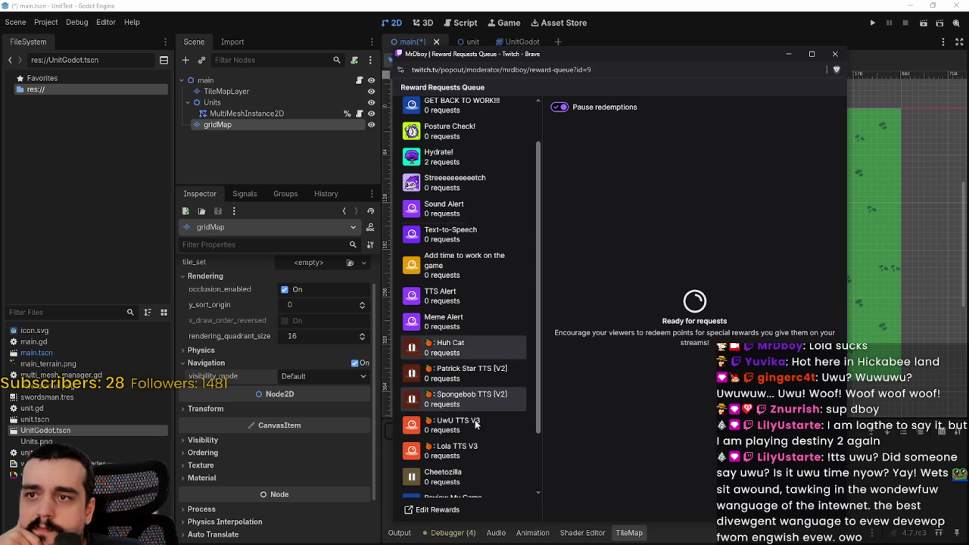
{"action": "left_click", "coordinate": [454, 449]}
{"action": "left_click", "coordinate": [560, 107]}
{"action": "left_click", "coordinate": [567, 112]}
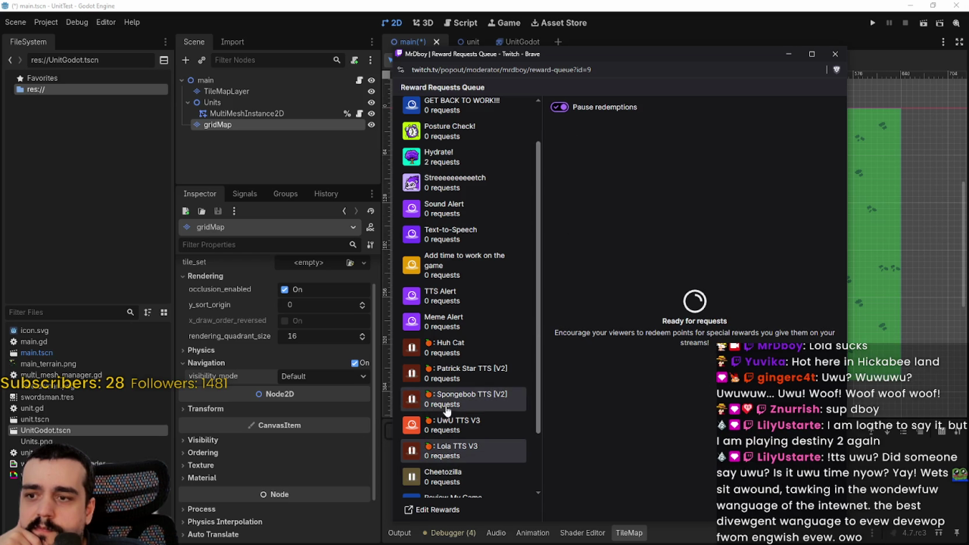
{"action": "left_click", "coordinate": [558, 108]}
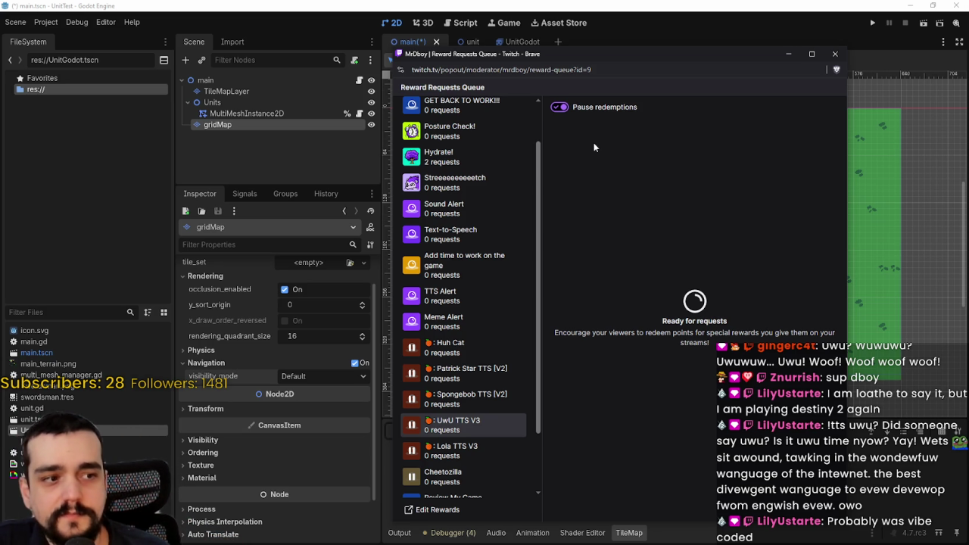
Step: Resume Huh Cat redemptions and show all pending requests together
{"action": "left_click", "coordinate": [454, 342]}
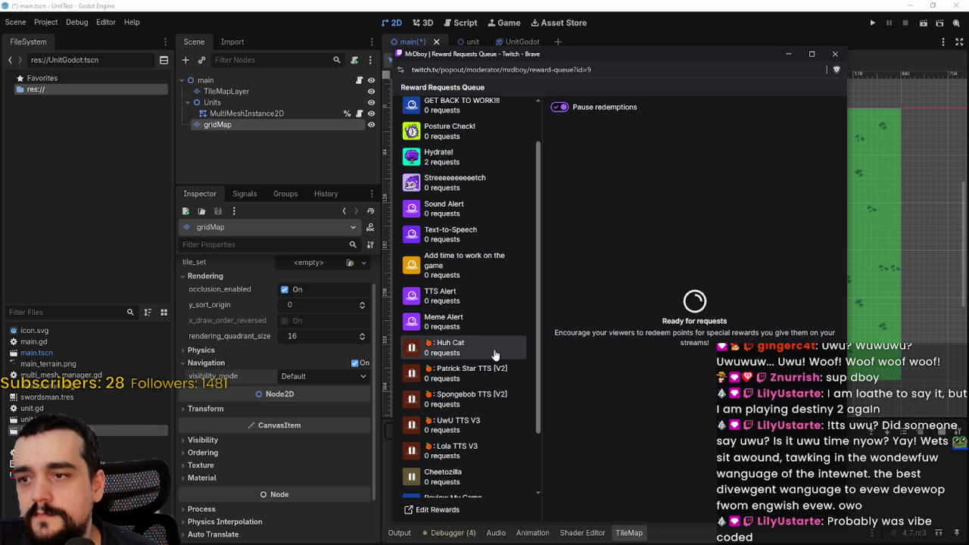
{"action": "left_click", "coordinate": [559, 107]}
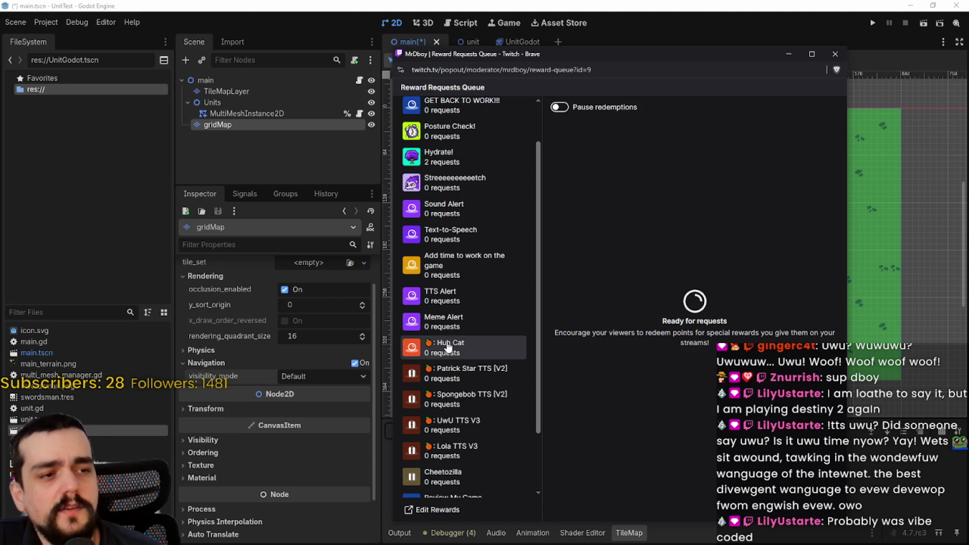
{"action": "scroll", "coordinate": [489, 350], "scroll_direction": "up", "scroll_amount": 3}
{"action": "left_click", "coordinate": [446, 107]}
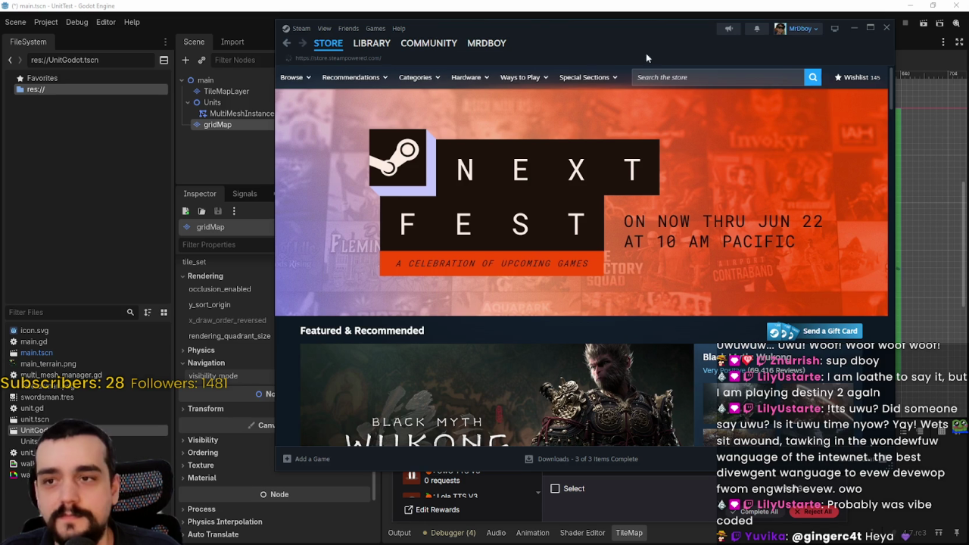
Step: Search the Steam store for 'destin' and open the Destiny 2 store page
{"action": "left_click_drag", "start_coordinate": [646, 53], "coordinate": [606, 48]}
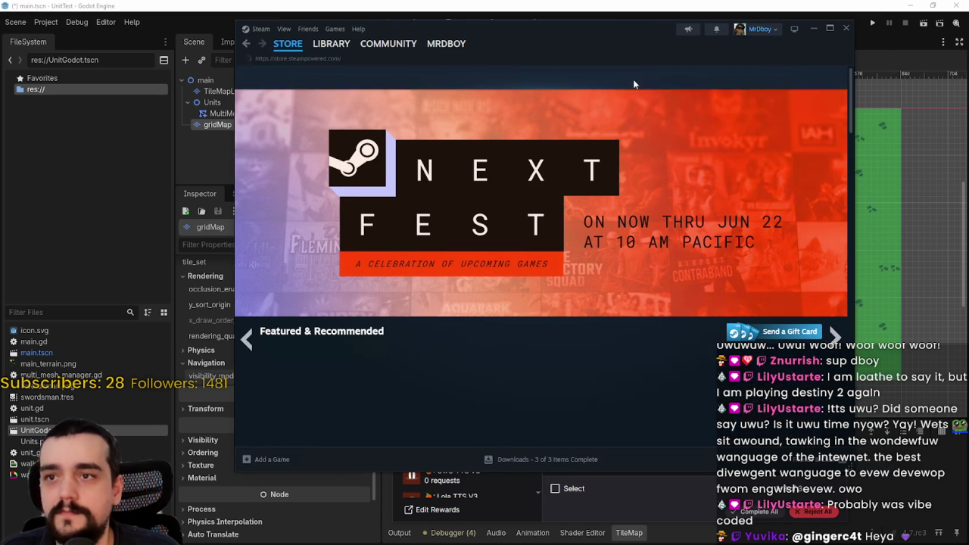
{"action": "left_click", "coordinate": [645, 78]}
{"action": "type", "text": "desti"}
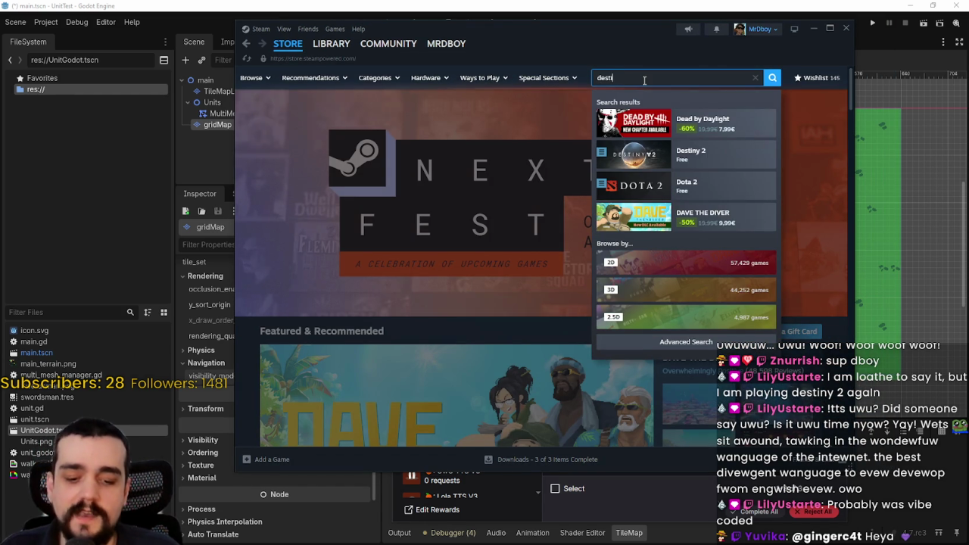
{"action": "type", "text": "n"}
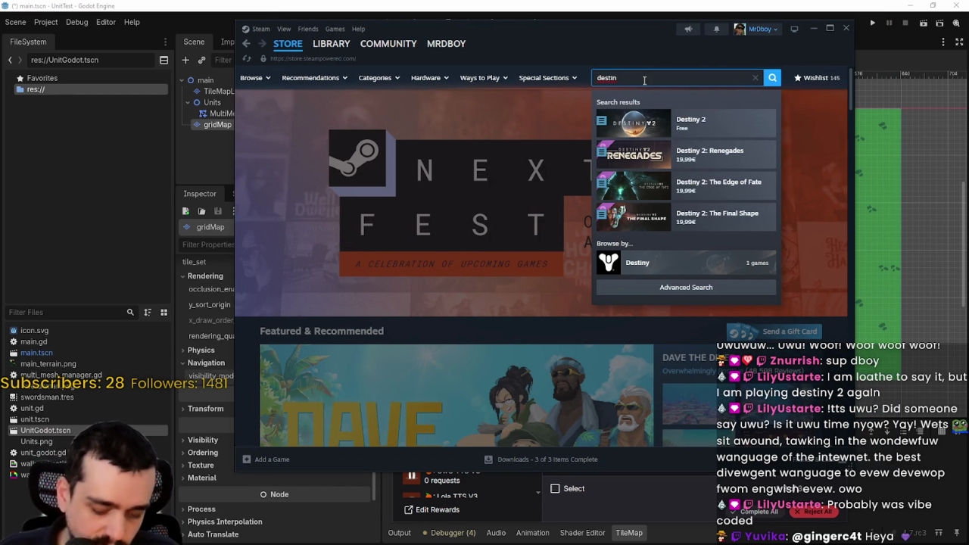
{"action": "left_click", "coordinate": [682, 123]}
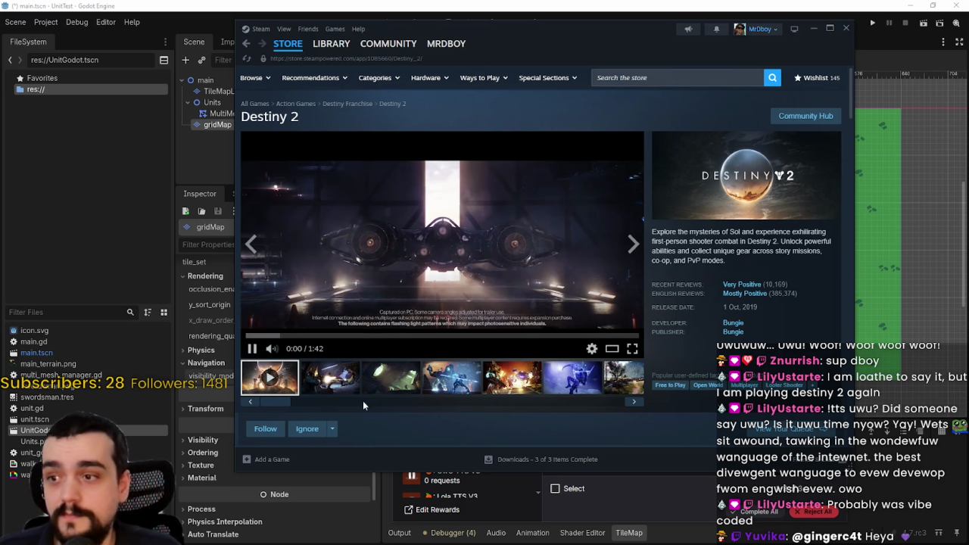
Step: Browse the Destiny 2 screenshots and community hub, then return to its store page
{"action": "left_click", "coordinate": [398, 385]}
{"action": "scroll", "coordinate": [455, 319], "scroll_direction": "down", "scroll_amount": 2}
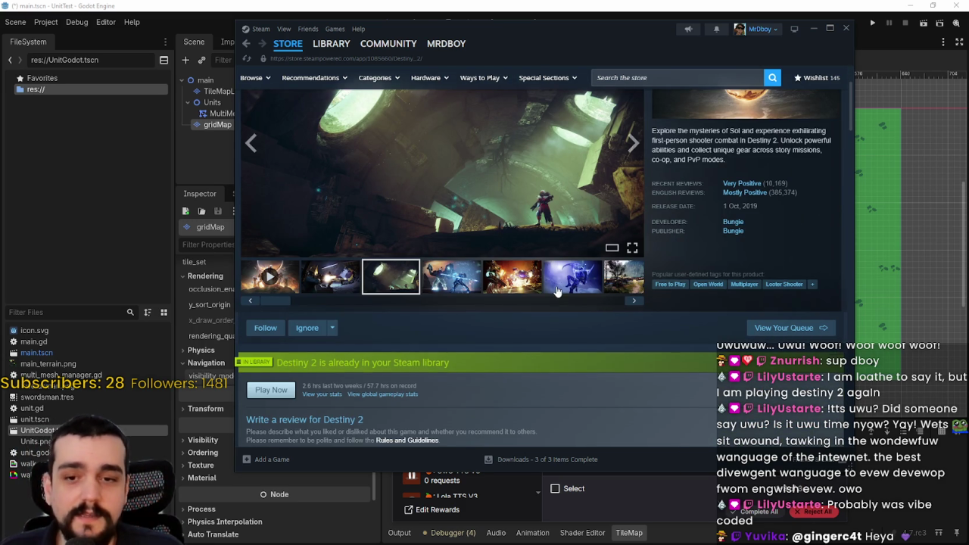
{"action": "scroll", "coordinate": [561, 288], "scroll_direction": "up", "scroll_amount": 2}
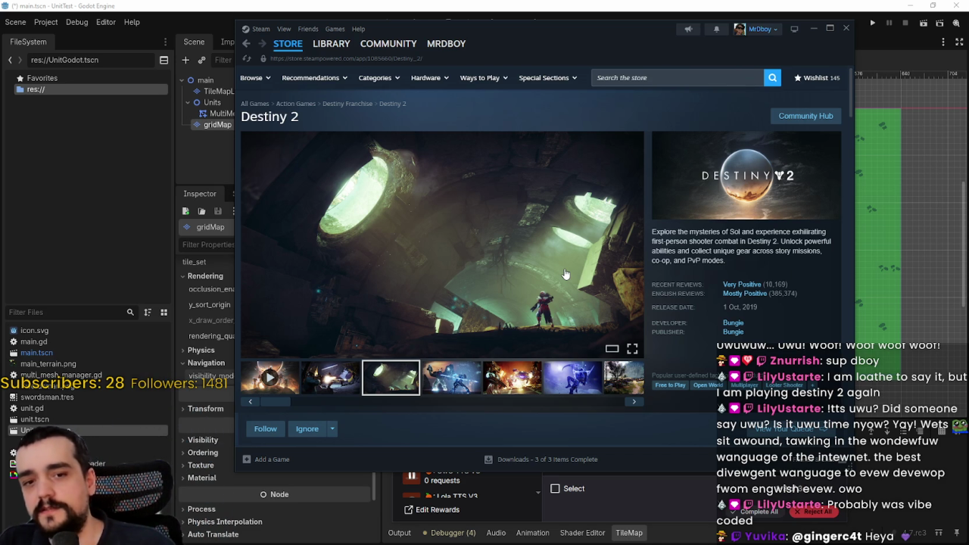
{"action": "left_click", "coordinate": [795, 116]}
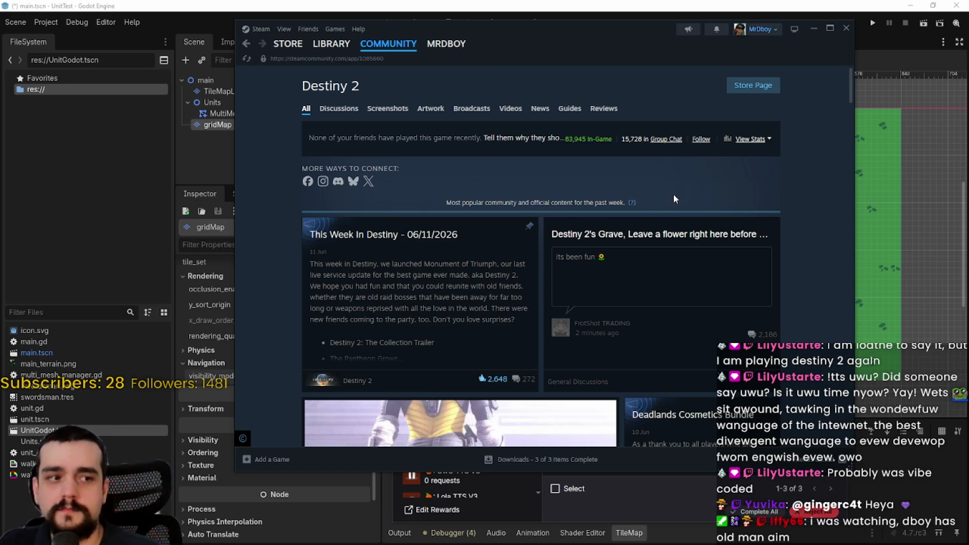
{"action": "left_click", "coordinate": [753, 86]}
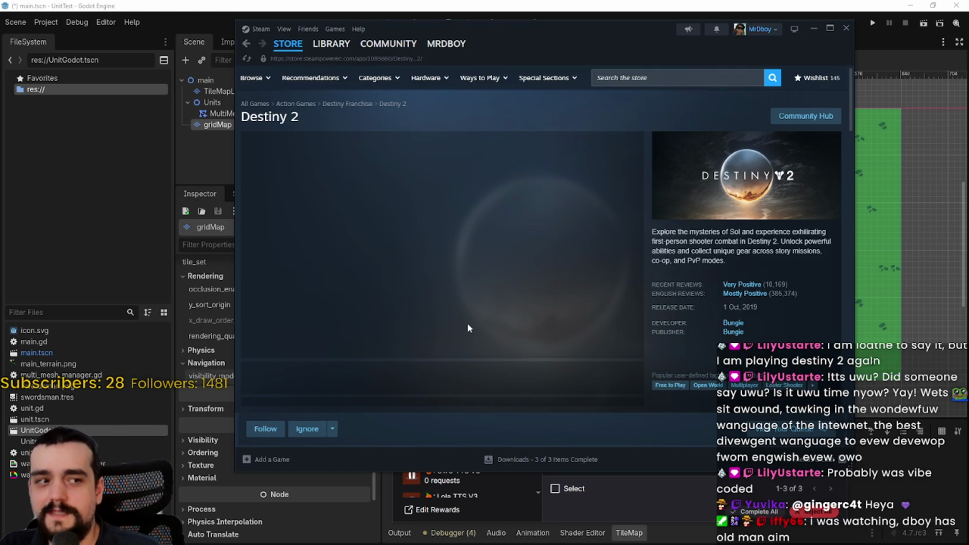
{"action": "scroll", "coordinate": [463, 303], "scroll_direction": "down", "scroll_amount": 2}
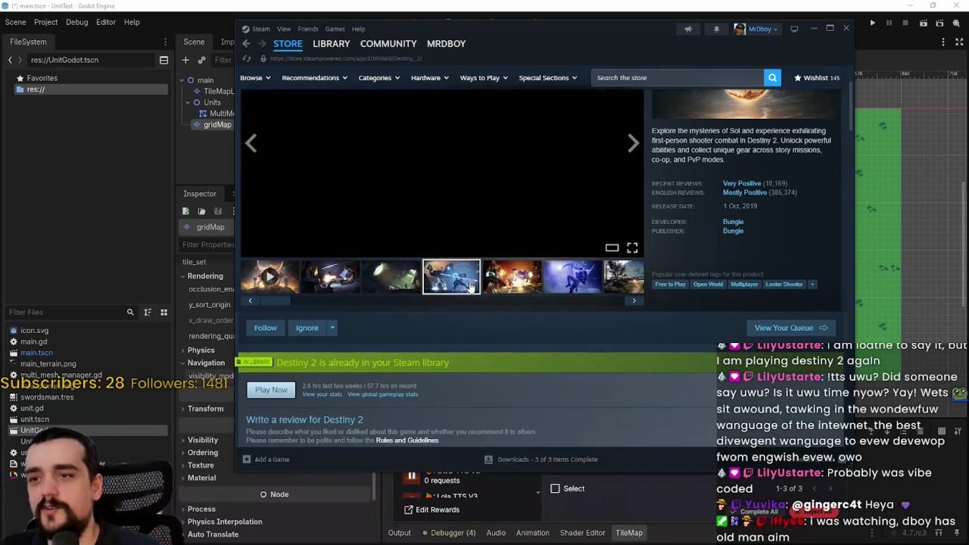
{"action": "scroll", "coordinate": [468, 287], "scroll_direction": "down", "scroll_amount": 10}
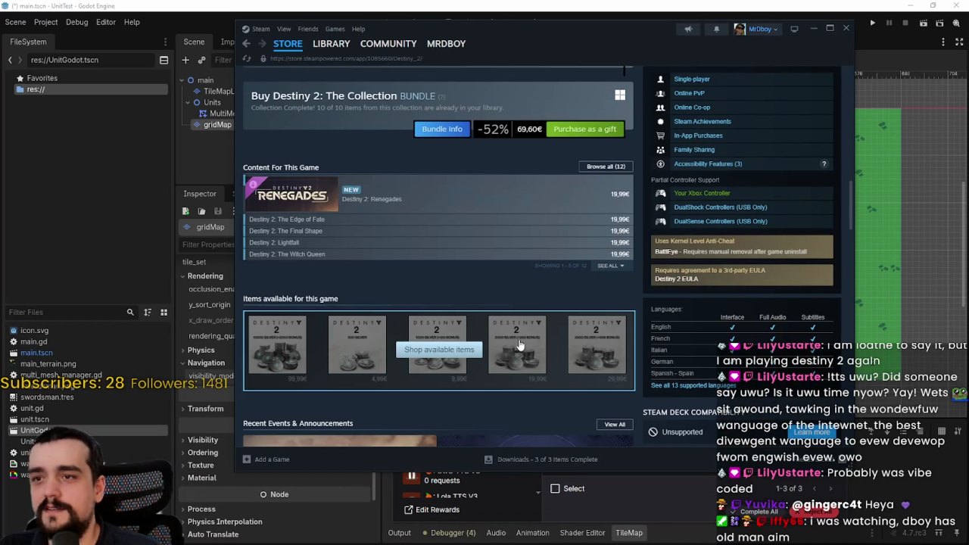
{"action": "scroll", "coordinate": [642, 354], "scroll_direction": "up", "scroll_amount": 1}
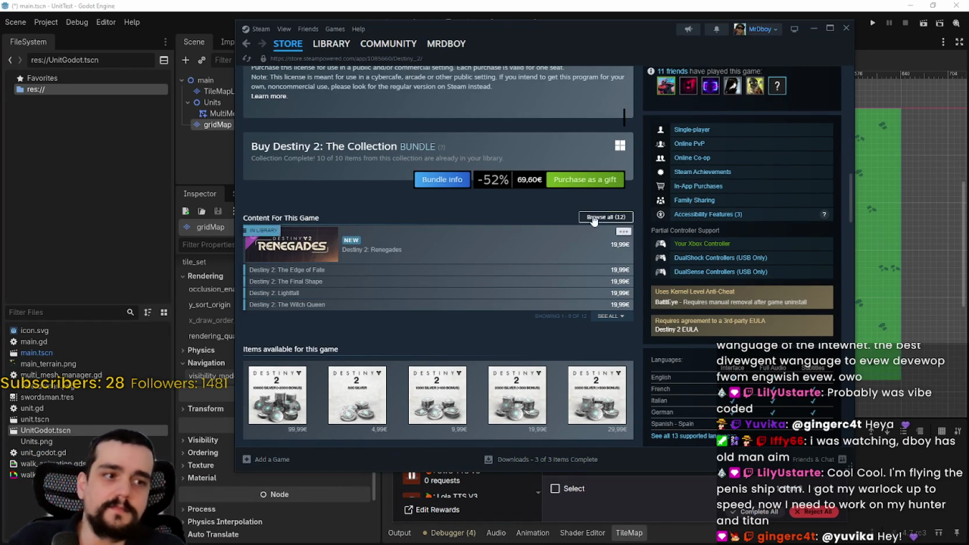
{"action": "scroll", "coordinate": [567, 218], "scroll_direction": "up", "scroll_amount": 2}
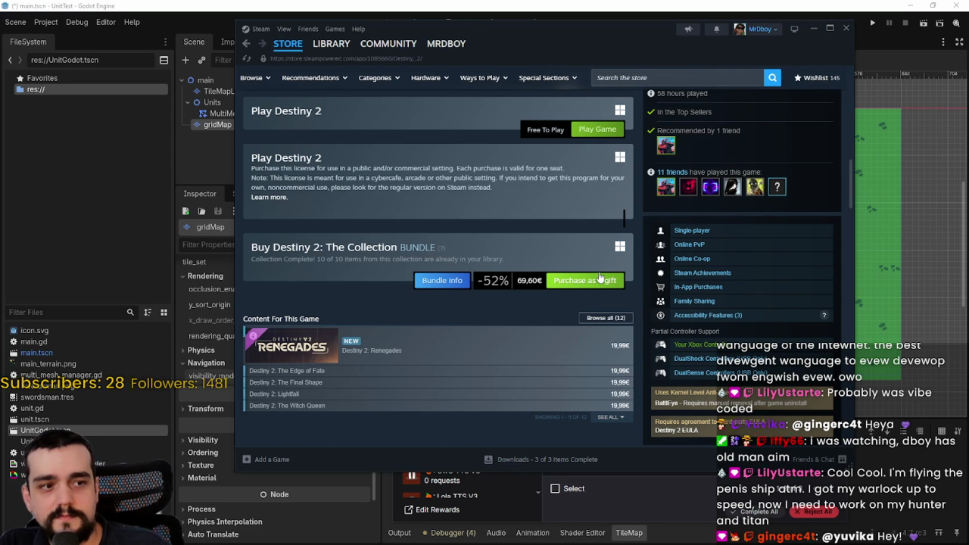
{"action": "scroll", "coordinate": [599, 277], "scroll_direction": "up", "scroll_amount": 1}
Step: Close the Steam store window and the Twitch reward queue popup
{"action": "left_click", "coordinate": [288, 43]}
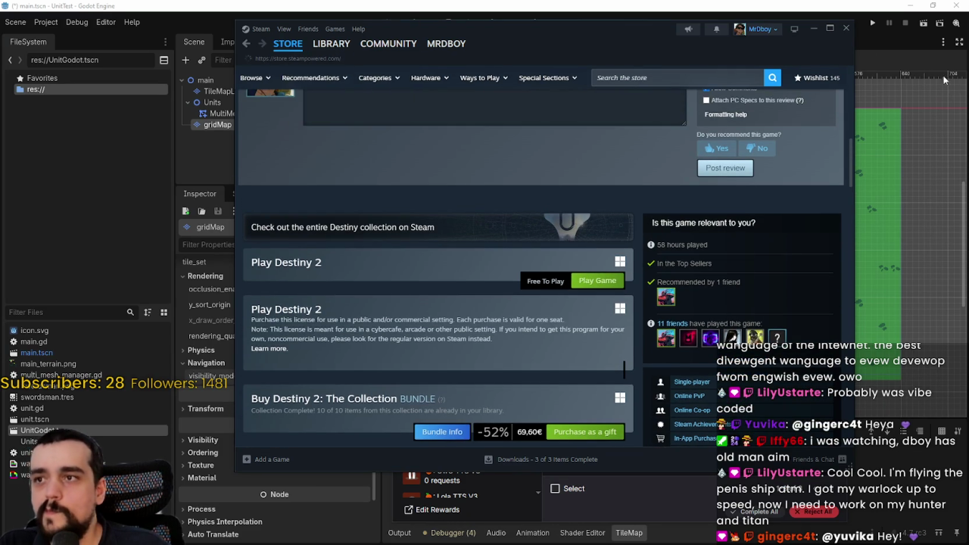
{"action": "left_click", "coordinate": [847, 29]}
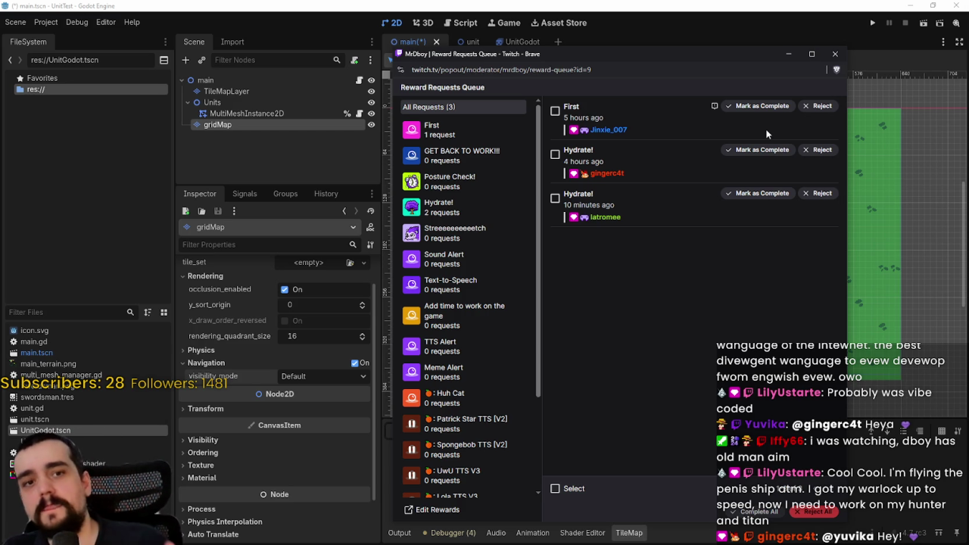
{"action": "left_click_drag", "start_coordinate": [710, 57], "coordinate": [688, 27]}
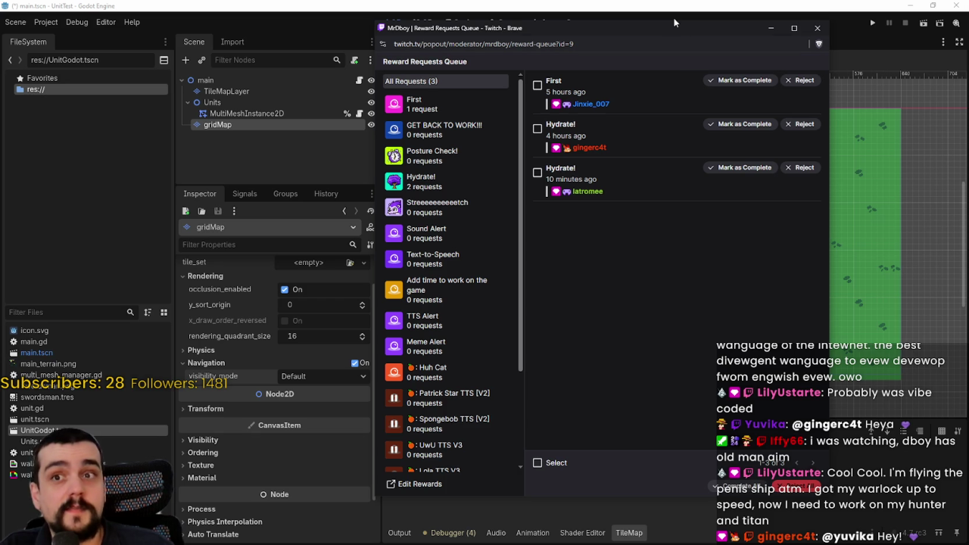
{"action": "left_click_drag", "start_coordinate": [673, 21], "coordinate": [673, 80]}
{"action": "left_click", "coordinate": [819, 87]}
Step: Look through the TileMap panel's Patterns and Terrains tabs
{"action": "scroll", "coordinate": [676, 307], "scroll_direction": "down", "scroll_amount": 3}
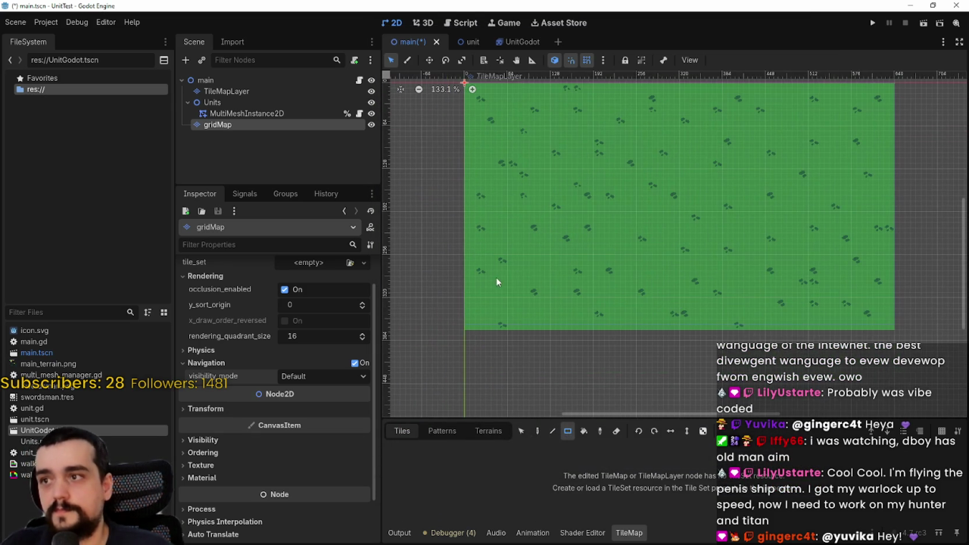
{"action": "scroll", "coordinate": [494, 282], "scroll_direction": "up", "scroll_amount": 1}
{"action": "left_click", "coordinate": [442, 431]}
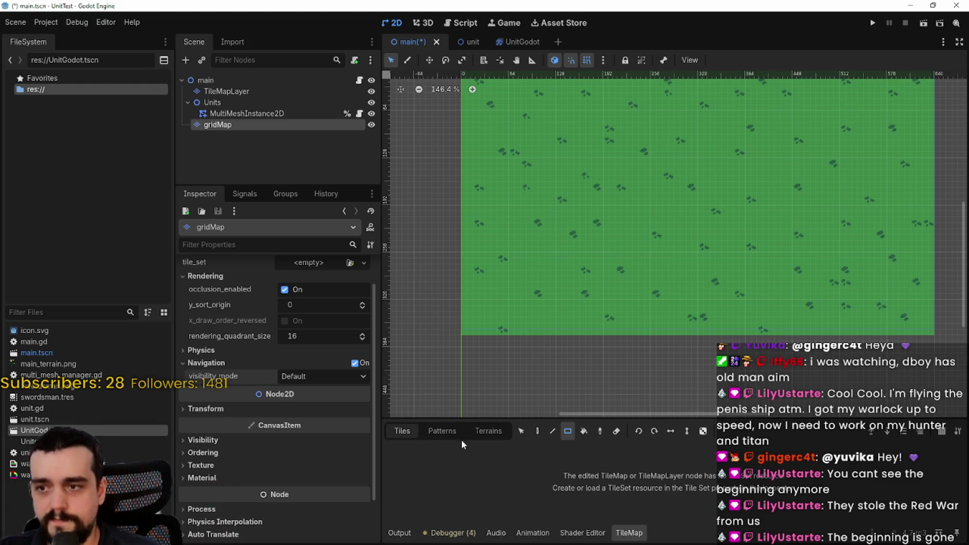
{"action": "left_click", "coordinate": [489, 431]}
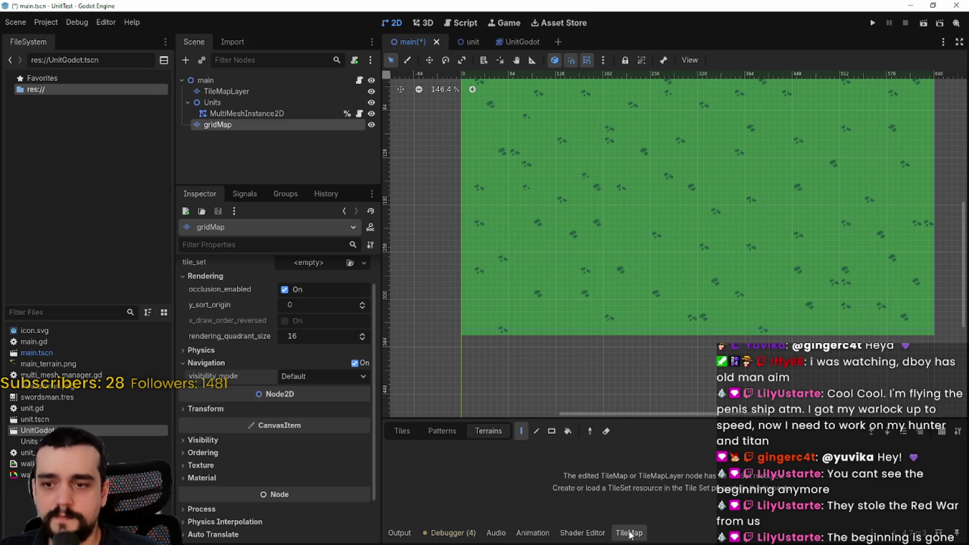
Step: Open gridMap's empty tile_set dropdown showing New TileSet, Quick Load and Load
{"action": "scroll", "coordinate": [362, 426], "scroll_direction": "up", "scroll_amount": 1}
{"action": "left_click", "coordinate": [313, 298]}
{"action": "left_click", "coordinate": [321, 303]}
{"action": "mouse_move", "coordinate": [521, 244]}
{"action": "left_mouse_down"}
{"action": "mouse_move", "coordinate": [524, 321]}
{"action": "mouse_move", "coordinate": [521, 292]}
{"action": "left_mouse_up"}
{"action": "left_click", "coordinate": [306, 299]}
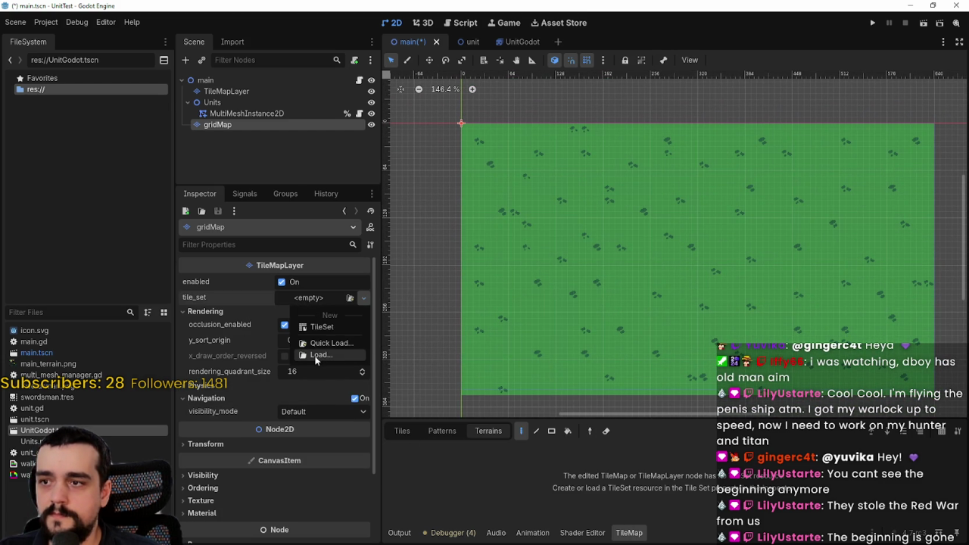
Step: Assign a new TileSet to gridMap and inspect its tile sources and patterns panels
{"action": "left_click", "coordinate": [320, 327]}
{"action": "left_click", "coordinate": [467, 334]}
{"action": "left_click", "coordinate": [415, 334]}
{"action": "left_click", "coordinate": [660, 533]}
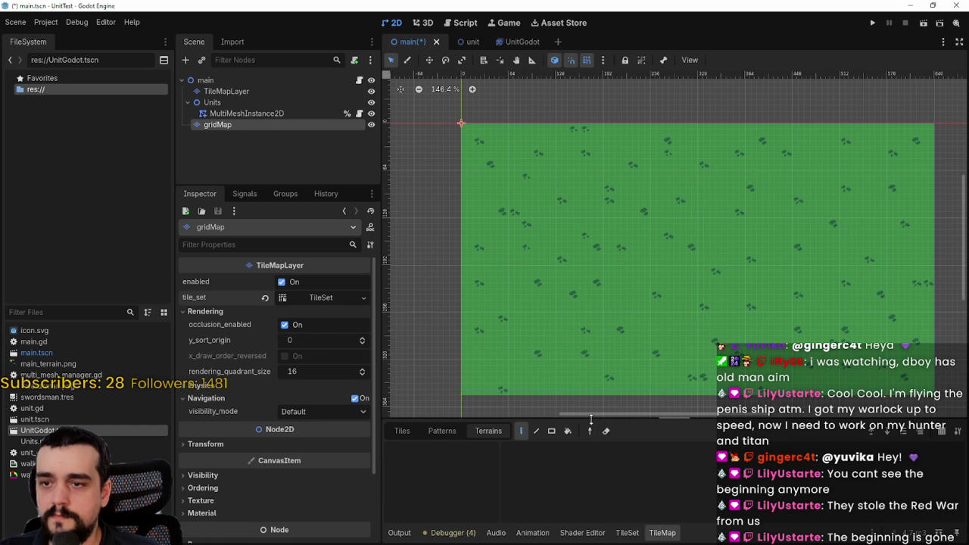
{"action": "left_click_drag", "start_coordinate": [592, 421], "coordinate": [522, 352]}
{"action": "left_click", "coordinate": [443, 361]}
{"action": "left_click", "coordinate": [402, 362]}
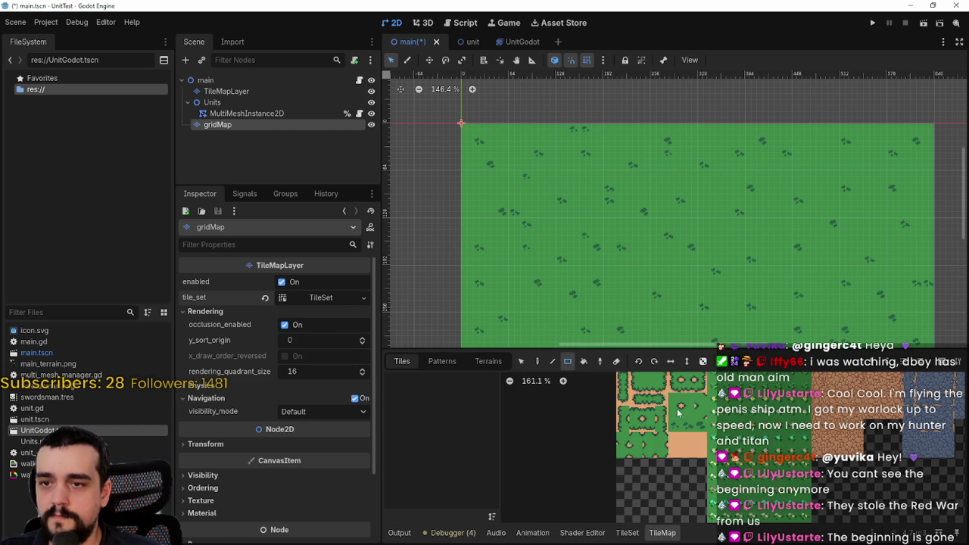
{"action": "scroll", "coordinate": [638, 473], "scroll_direction": "down", "scroll_amount": 2}
{"action": "left_click_drag", "start_coordinate": [638, 474], "coordinate": [594, 409]}
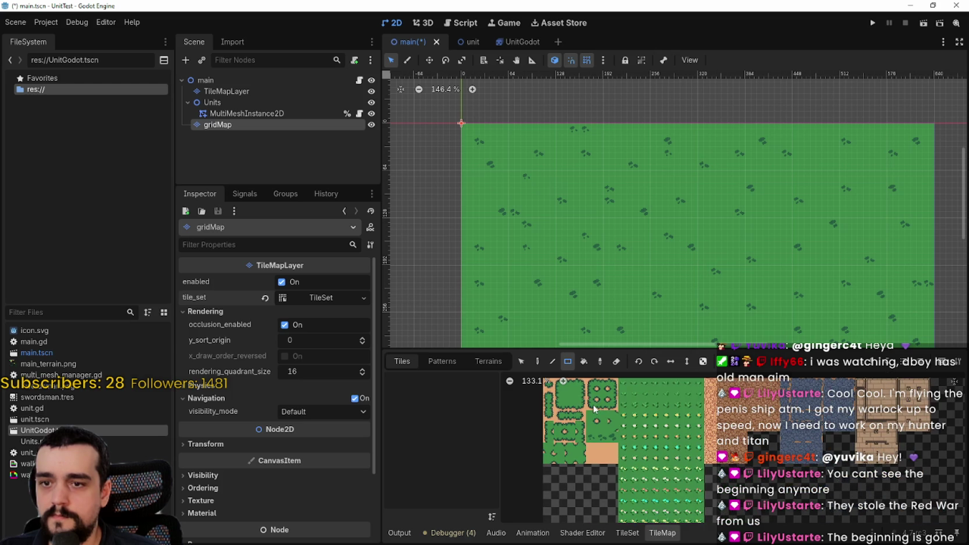
Step: Expand the TileSet resource, then start and cancel adding an atlas source
{"action": "left_click", "coordinate": [338, 297]}
{"action": "left_click", "coordinate": [337, 297]}
{"action": "left_click", "coordinate": [337, 297]}
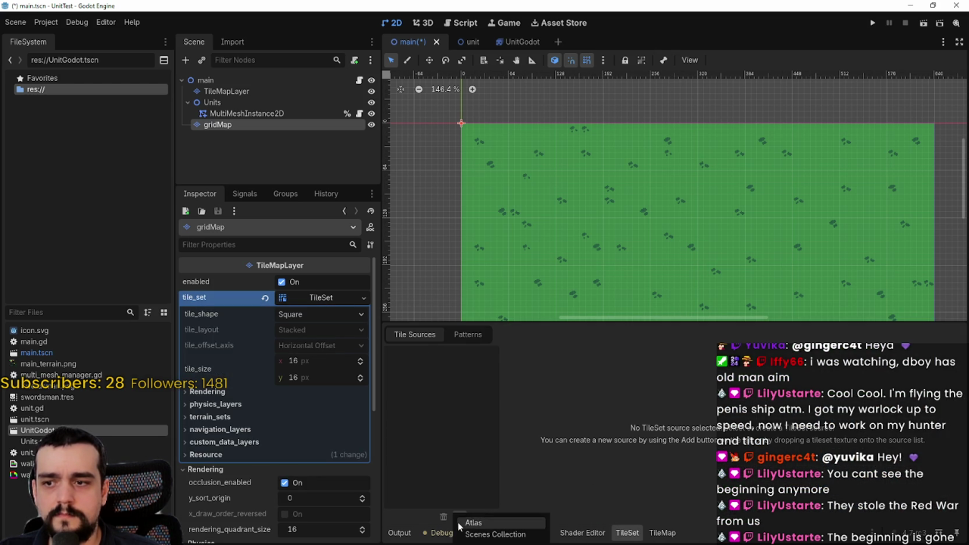
{"action": "left_click", "coordinate": [650, 533]}
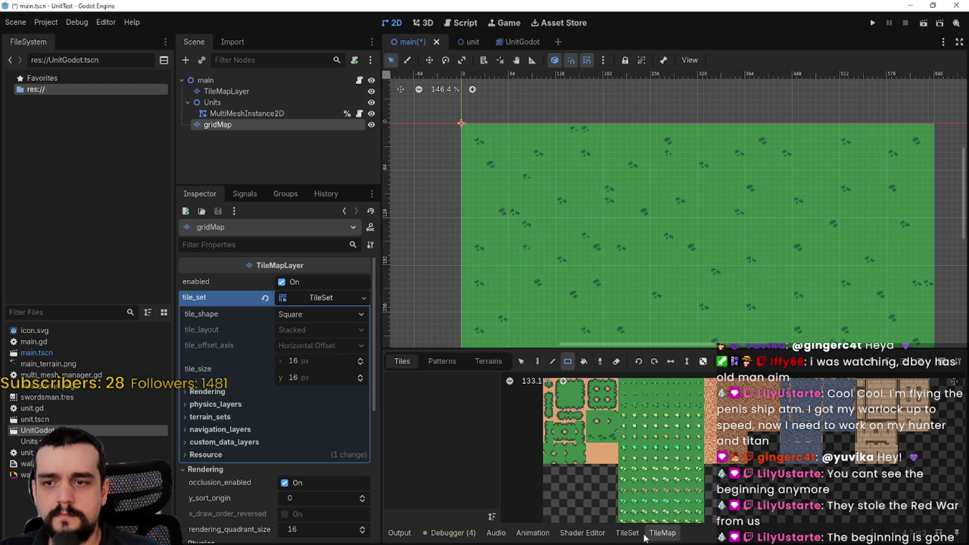
{"action": "left_click", "coordinate": [629, 534]}
{"action": "left_click", "coordinate": [460, 516]}
{"action": "left_click", "coordinate": [469, 522]}
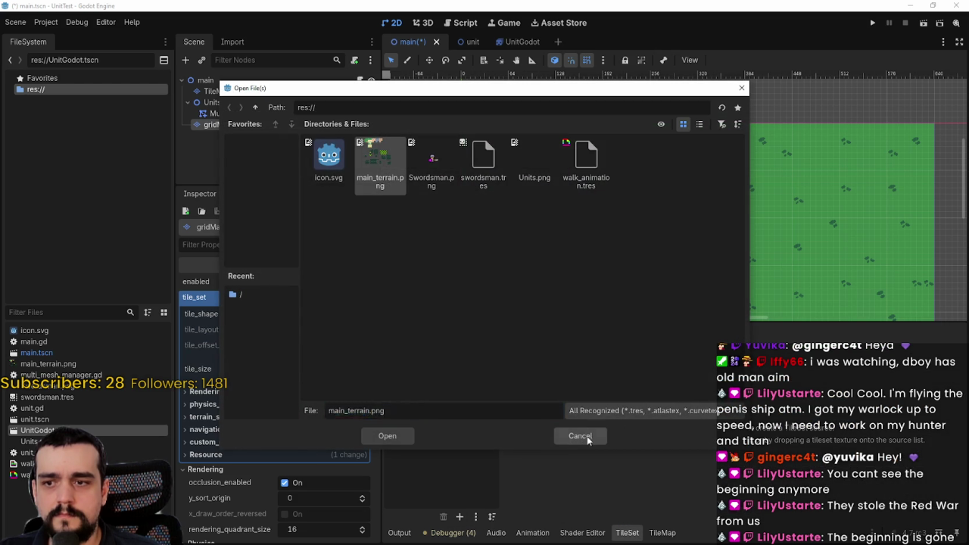
{"action": "left_click", "coordinate": [587, 437]}
{"action": "left_click", "coordinate": [662, 533]}
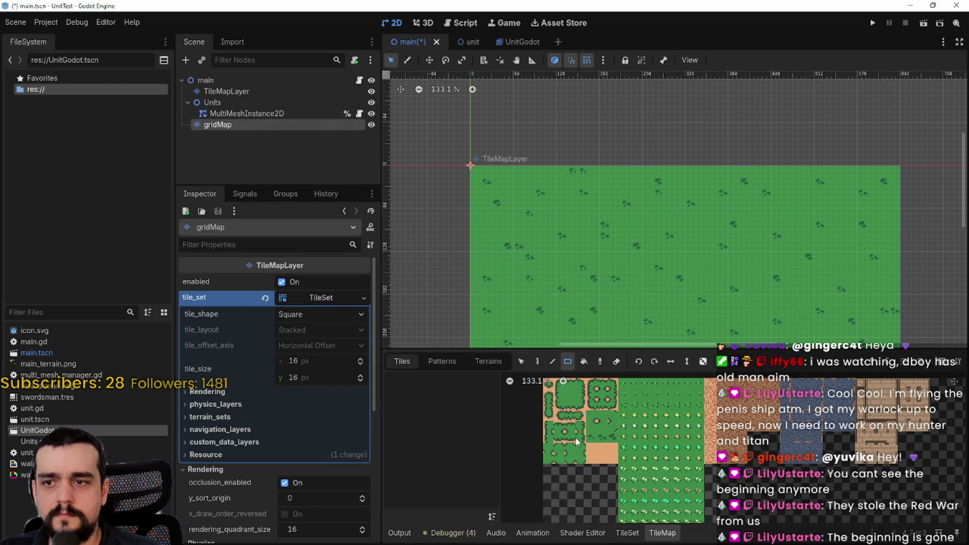
Step: Add one element to the TileSet's navigation_layers in the Inspector
{"action": "scroll", "coordinate": [513, 424], "scroll_direction": "up", "scroll_amount": 3}
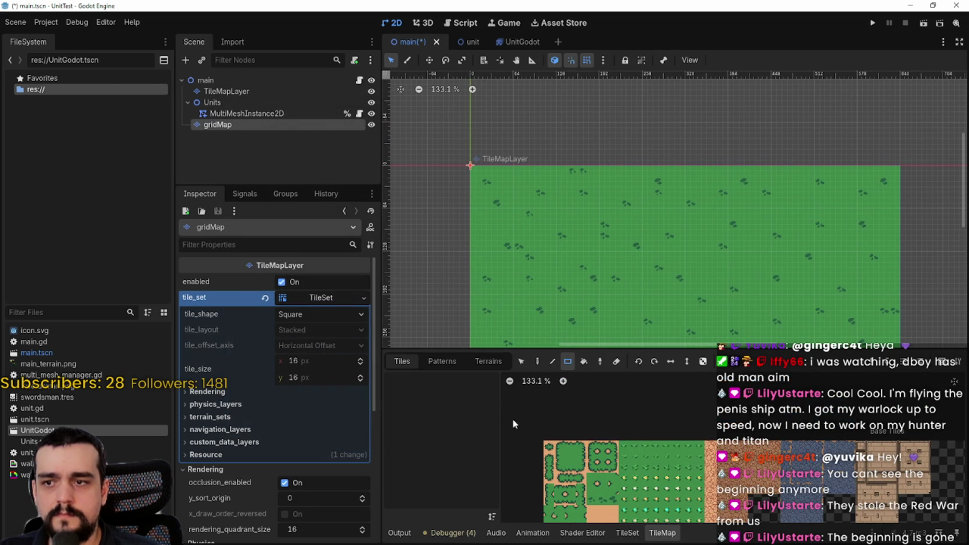
{"action": "left_click", "coordinate": [320, 298]}
{"action": "left_click", "coordinate": [320, 298]}
{"action": "left_click", "coordinate": [227, 405]}
{"action": "left_click", "coordinate": [227, 404]}
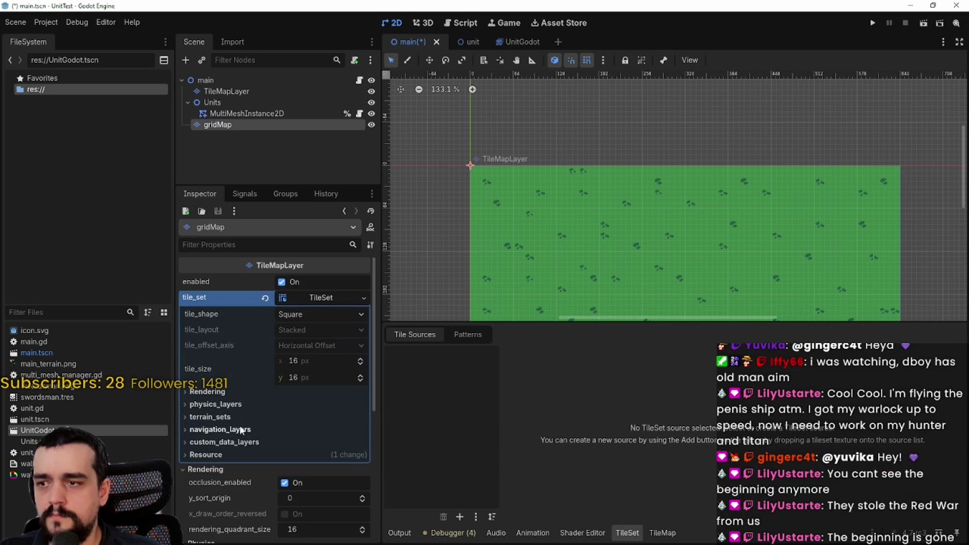
{"action": "left_click", "coordinate": [220, 429]}
{"action": "left_click", "coordinate": [283, 441]}
{"action": "scroll", "coordinate": [288, 456], "scroll_direction": "down", "scroll_amount": 2}
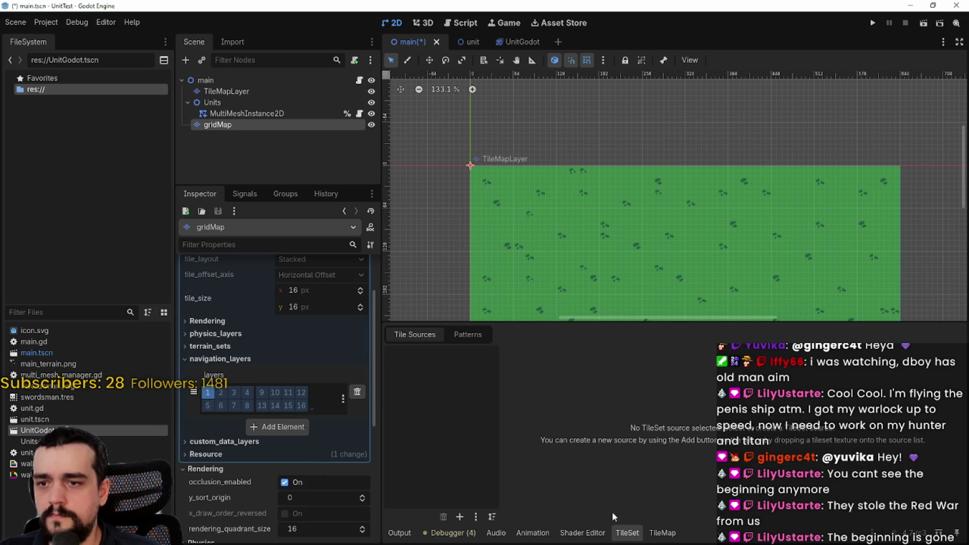
{"action": "left_click", "coordinate": [666, 532]}
{"action": "left_click", "coordinate": [458, 361]}
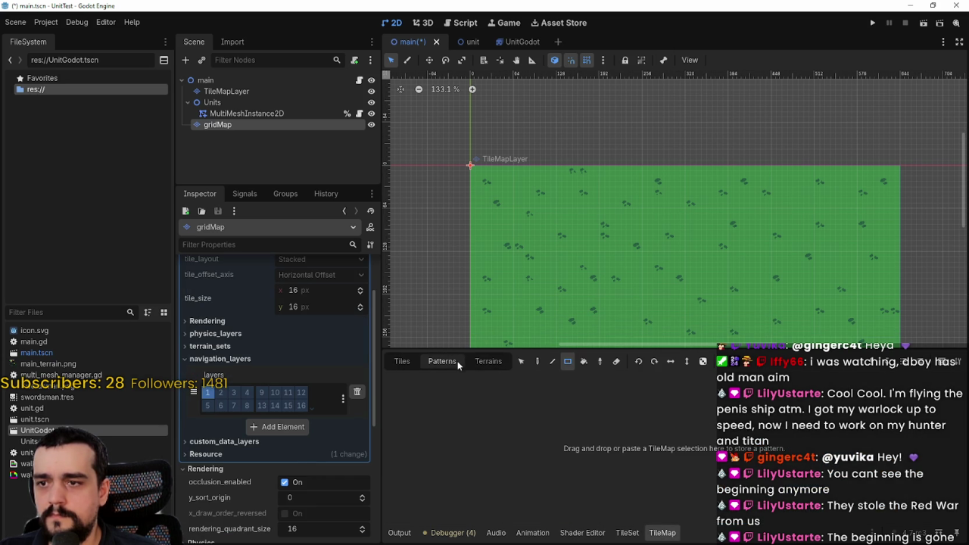
Step: Review the TileSet editor, expanding and collapsing its terrain, physics and rendering sections
{"action": "left_click", "coordinate": [628, 532]}
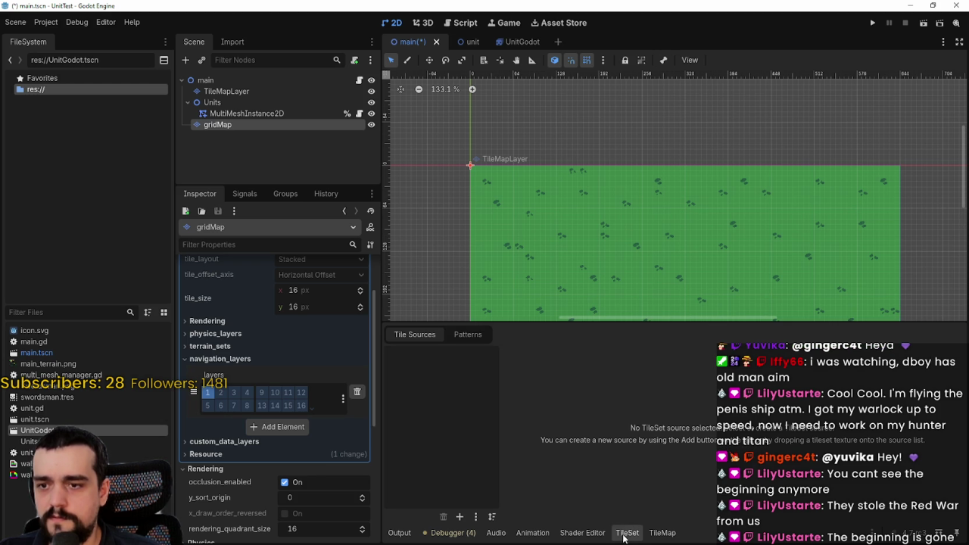
{"action": "left_click", "coordinate": [476, 336]}
{"action": "left_click", "coordinate": [415, 335]}
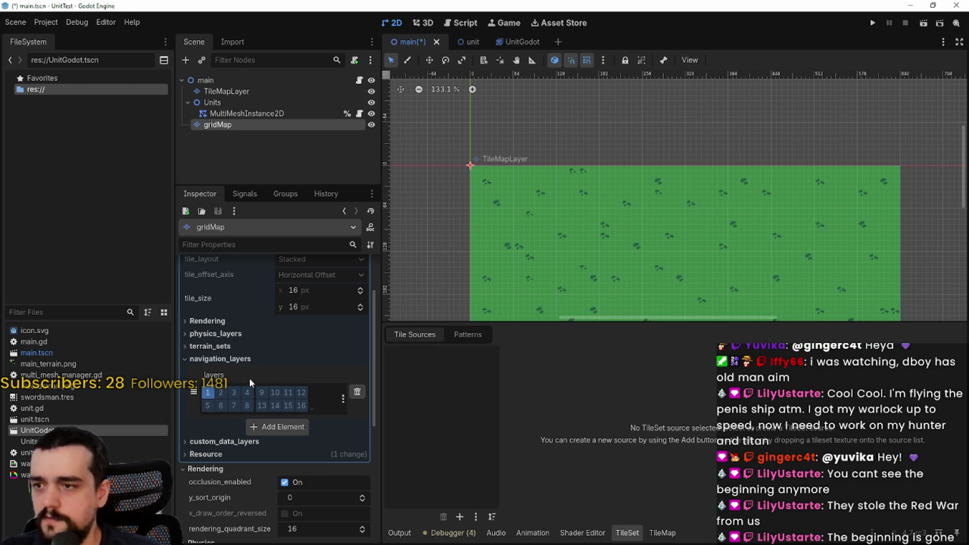
{"action": "left_click", "coordinate": [256, 346]}
{"action": "left_click", "coordinate": [257, 345]}
{"action": "left_click", "coordinate": [260, 334]}
{"action": "left_click", "coordinate": [258, 334]}
{"action": "left_click", "coordinate": [240, 321]}
{"action": "left_click", "coordinate": [239, 321]}
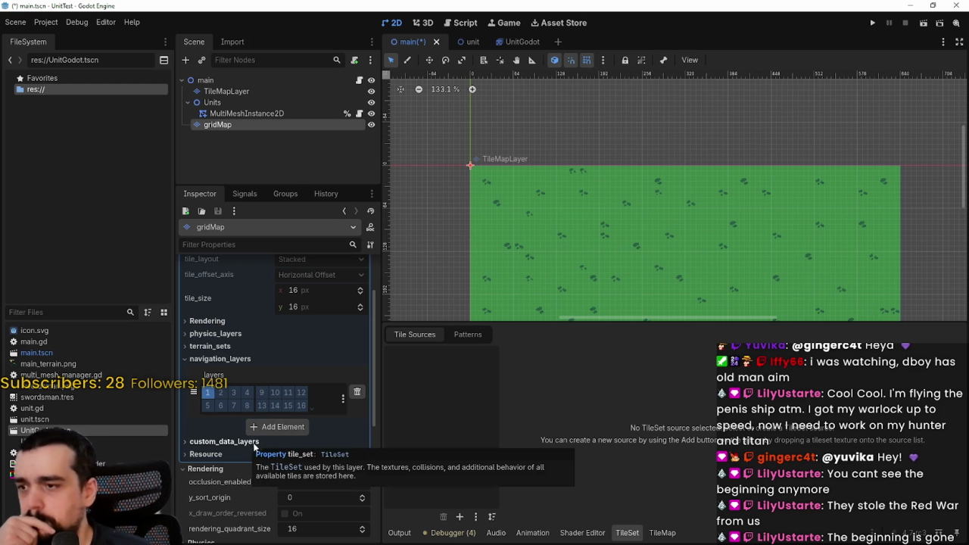
Step: Add an Atlas tile source, bringing up the file picker with main_terrain.png
{"action": "scroll", "coordinate": [301, 456], "scroll_direction": "down", "scroll_amount": 2}
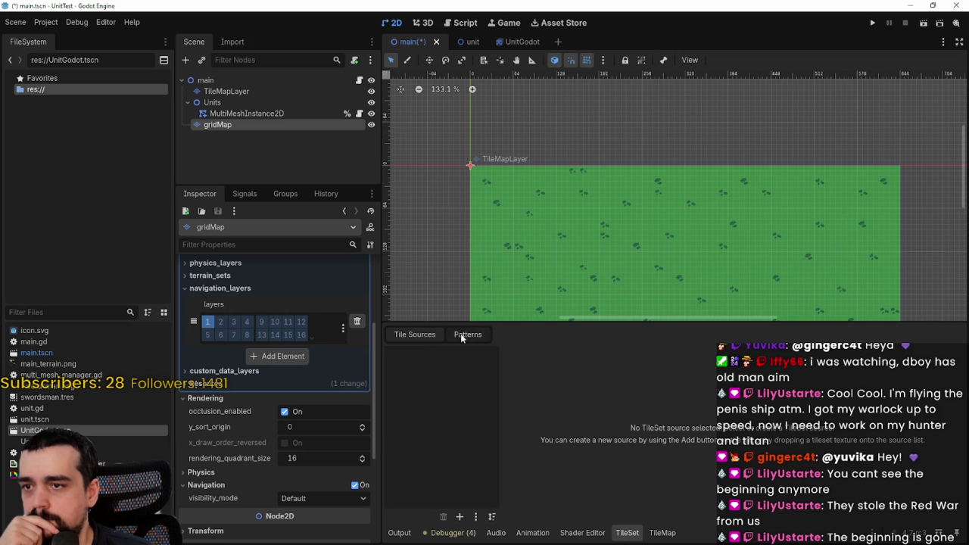
{"action": "left_click", "coordinate": [459, 517]}
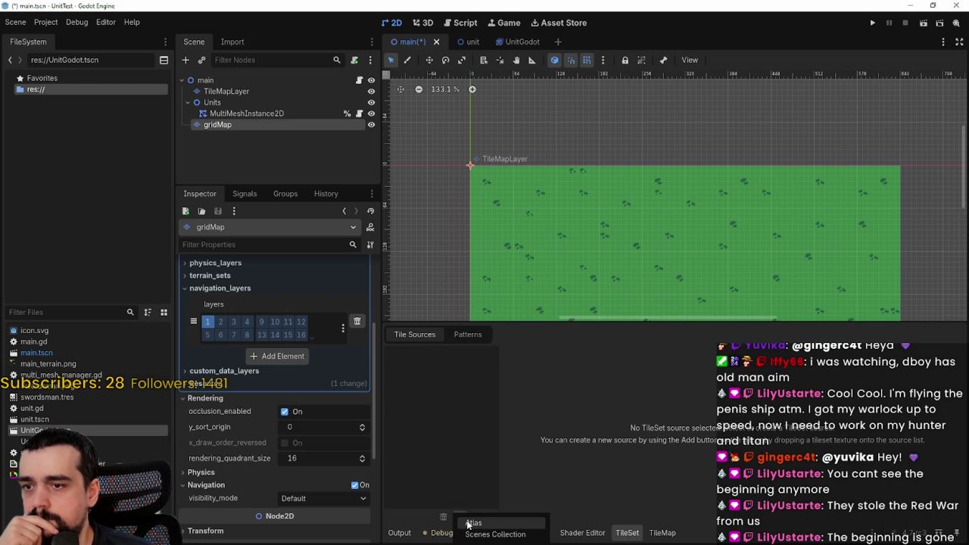
{"action": "left_click", "coordinate": [471, 523]}
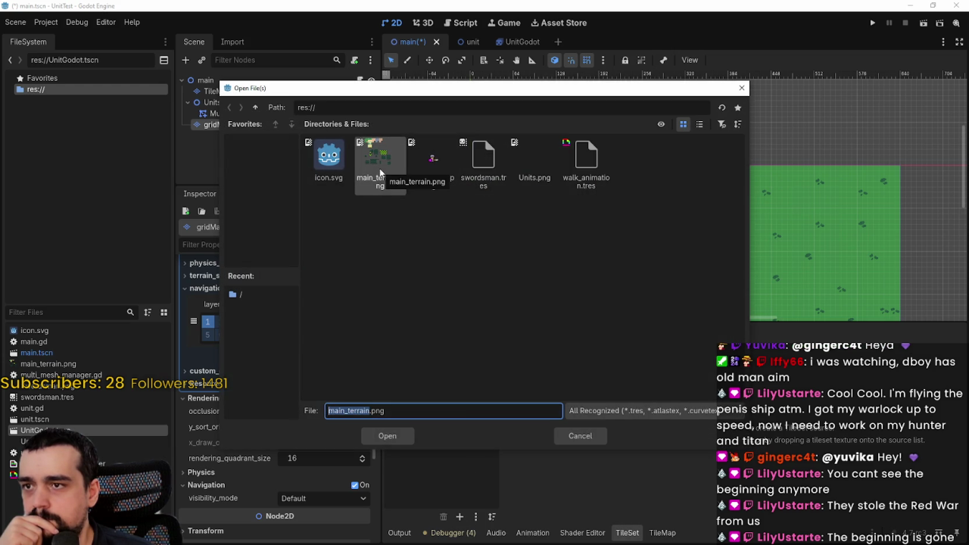
Step: Use main_terrain.png as the atlas texture and decline auto-creating tiles
{"action": "left_click", "coordinate": [388, 435]}
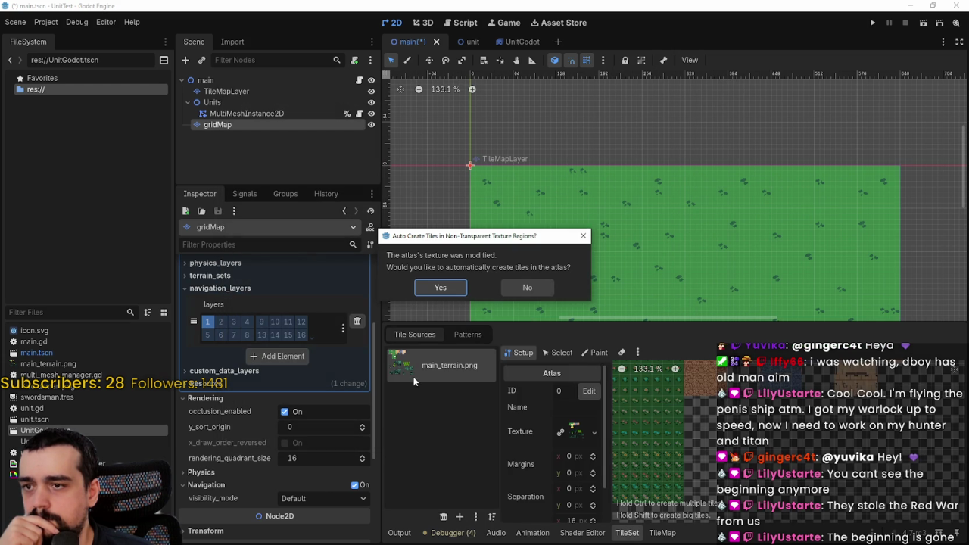
{"action": "left_click", "coordinate": [527, 289]}
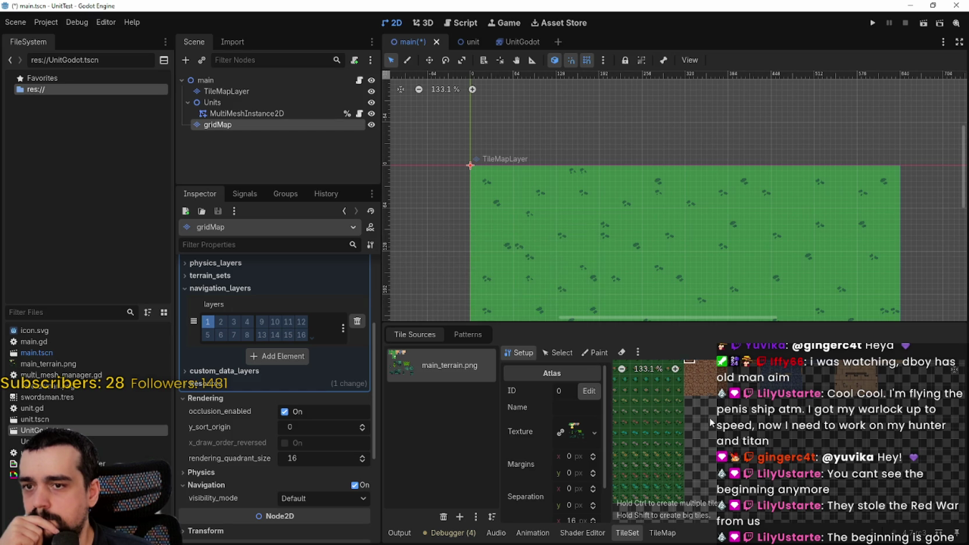
{"action": "scroll", "coordinate": [651, 401], "scroll_direction": "down", "scroll_amount": 2}
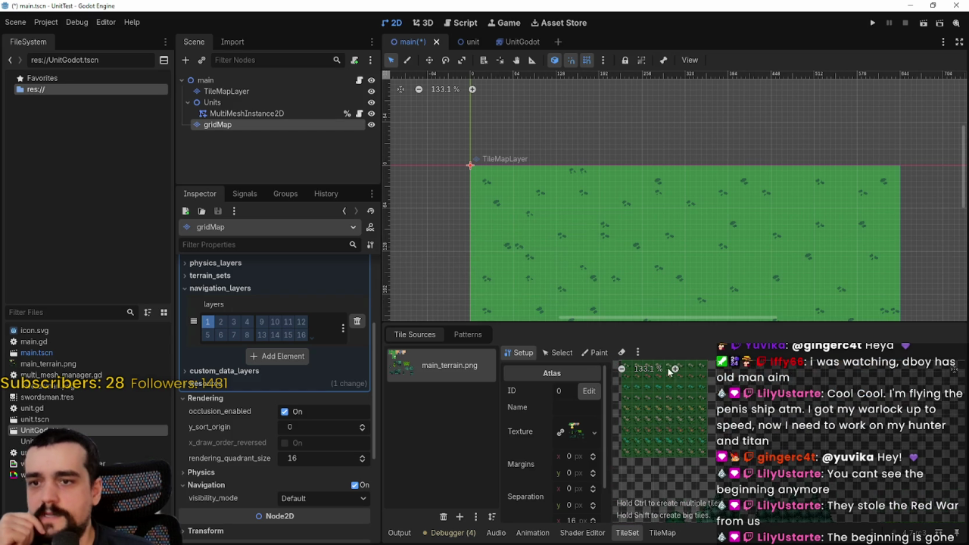
{"action": "scroll", "coordinate": [676, 376], "scroll_direction": "up", "scroll_amount": 3}
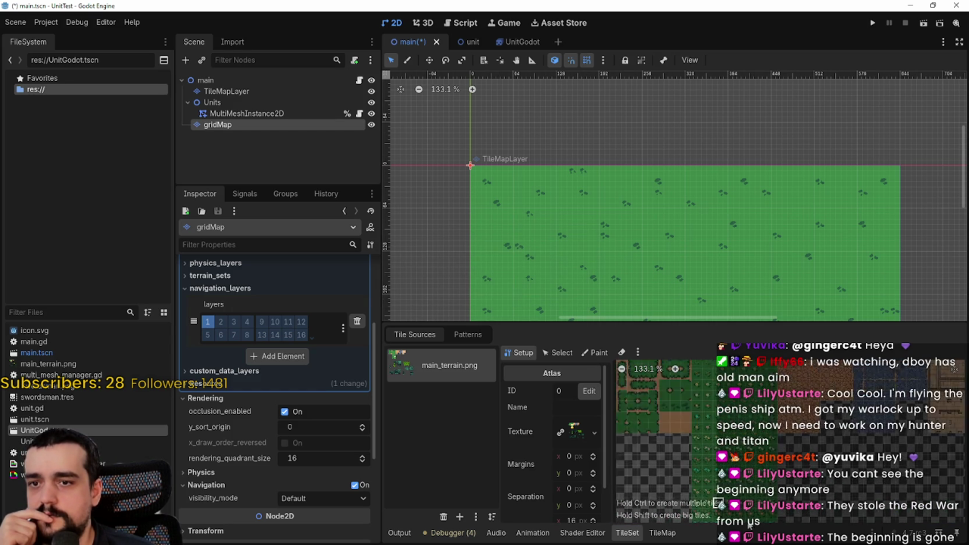
{"action": "scroll", "coordinate": [669, 444], "scroll_direction": "up", "scroll_amount": 6}
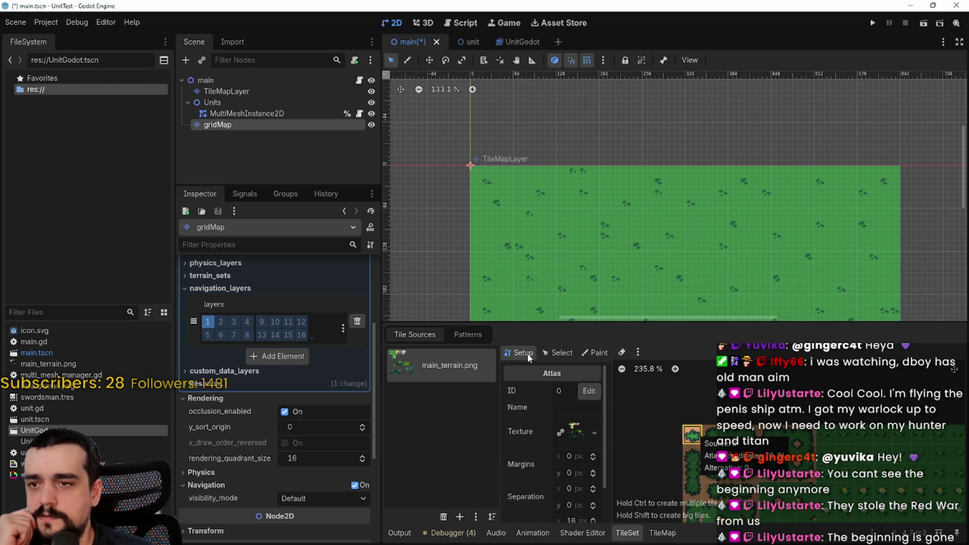
Step: Select the atlas's top-left tile and expand its Navigation Layer 0 properties
{"action": "left_click", "coordinate": [559, 353]}
{"action": "left_click", "coordinate": [690, 430]}
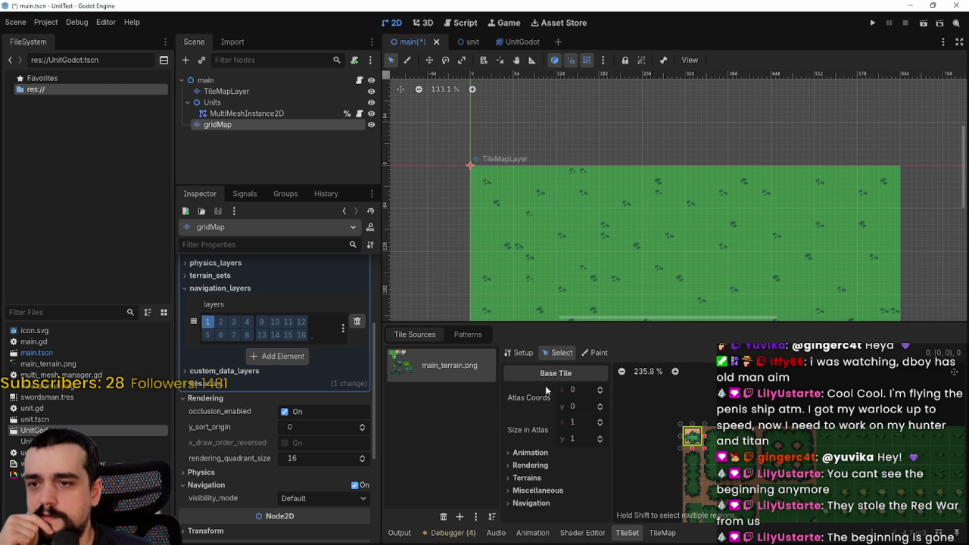
{"action": "left_click", "coordinate": [528, 503]}
{"action": "left_click", "coordinate": [551, 516]}
{"action": "scroll", "coordinate": [584, 485], "scroll_direction": "down", "scroll_amount": 3}
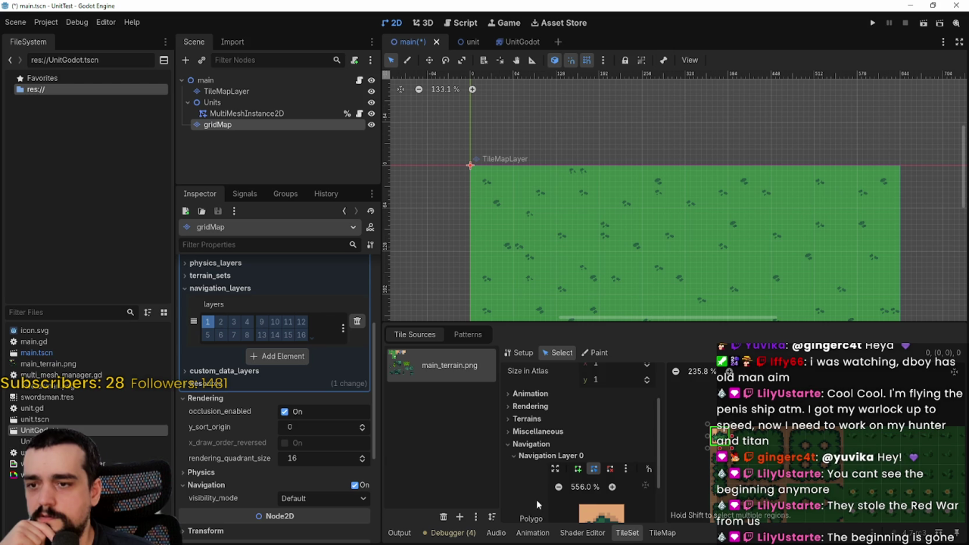
{"action": "scroll", "coordinate": [595, 497], "scroll_direction": "down", "scroll_amount": 2}
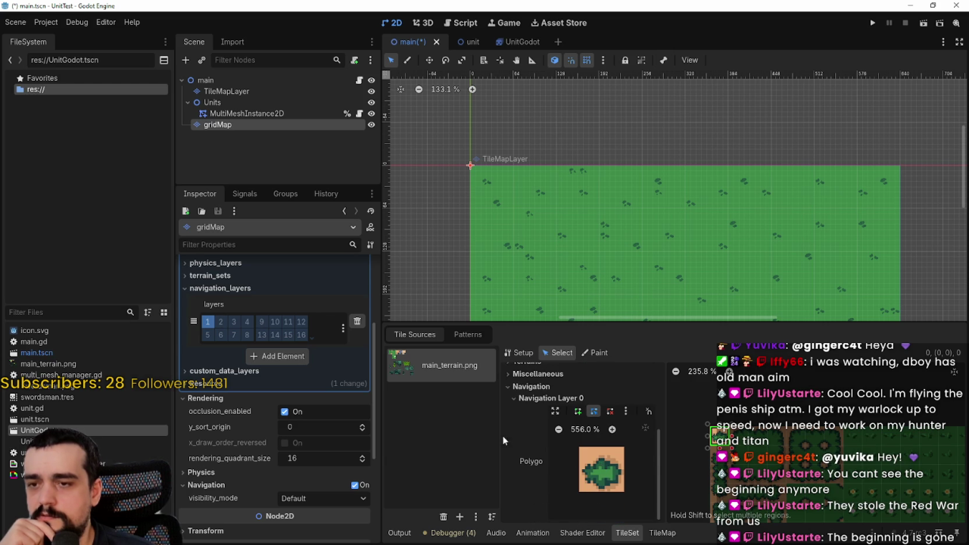
{"action": "scroll", "coordinate": [348, 443], "scroll_direction": "up", "scroll_amount": 3}
Step: Set gridMap's tile_size to 4 × 4 px
{"action": "left_click", "coordinate": [312, 292]}
{"action": "type", "text": "4"}
{"action": "key", "text": "Return"}
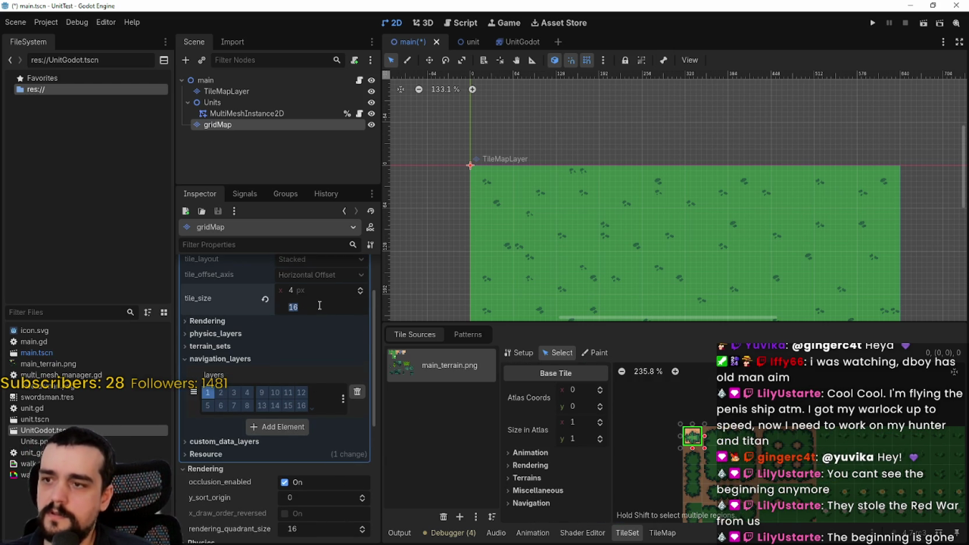
{"action": "type", "text": "4"}
{"action": "key", "text": "Return"}
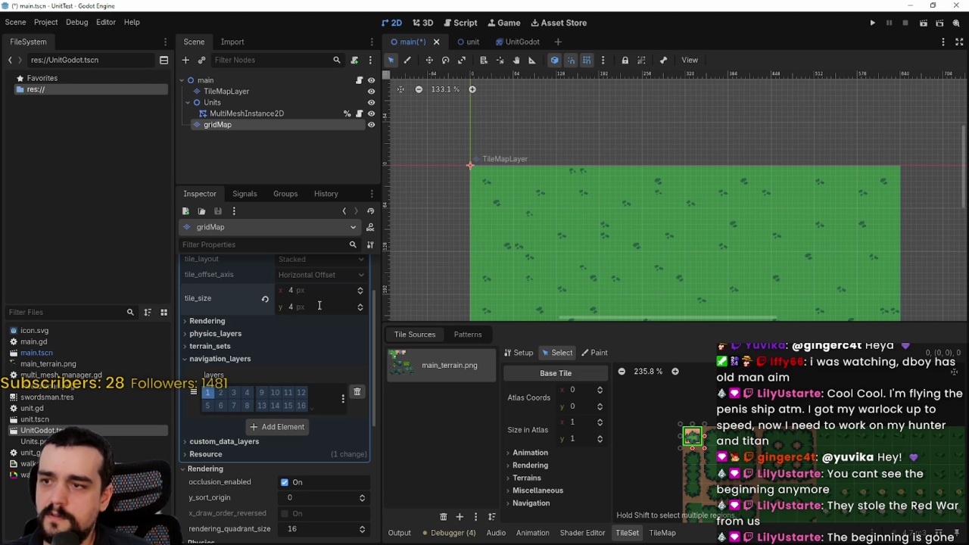
{"action": "scroll", "coordinate": [662, 435], "scroll_direction": "up", "scroll_amount": 3}
{"action": "scroll", "coordinate": [623, 179], "scroll_direction": "left", "scroll_amount": 2}
{"action": "scroll", "coordinate": [720, 401], "scroll_direction": "up", "scroll_amount": 6}
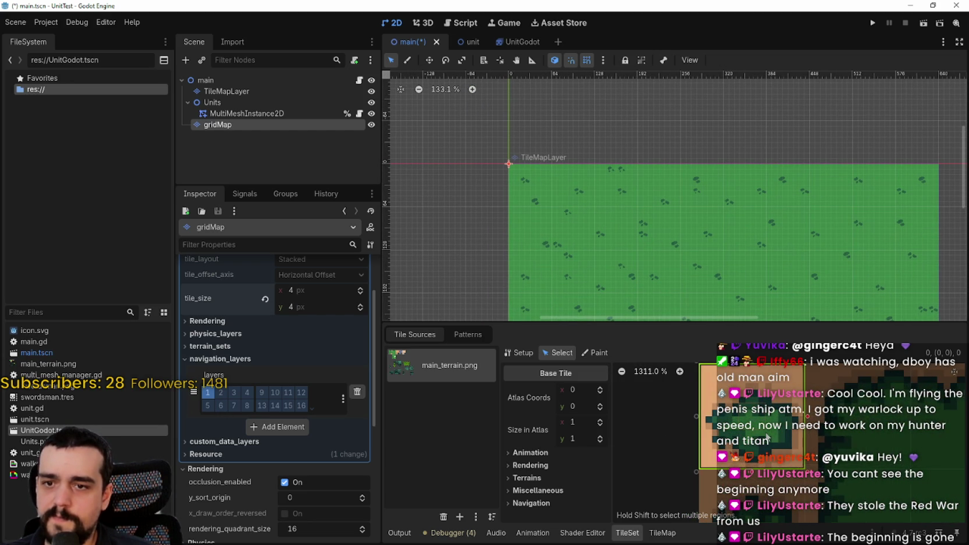
{"action": "scroll", "coordinate": [755, 418], "scroll_direction": "down", "scroll_amount": 2}
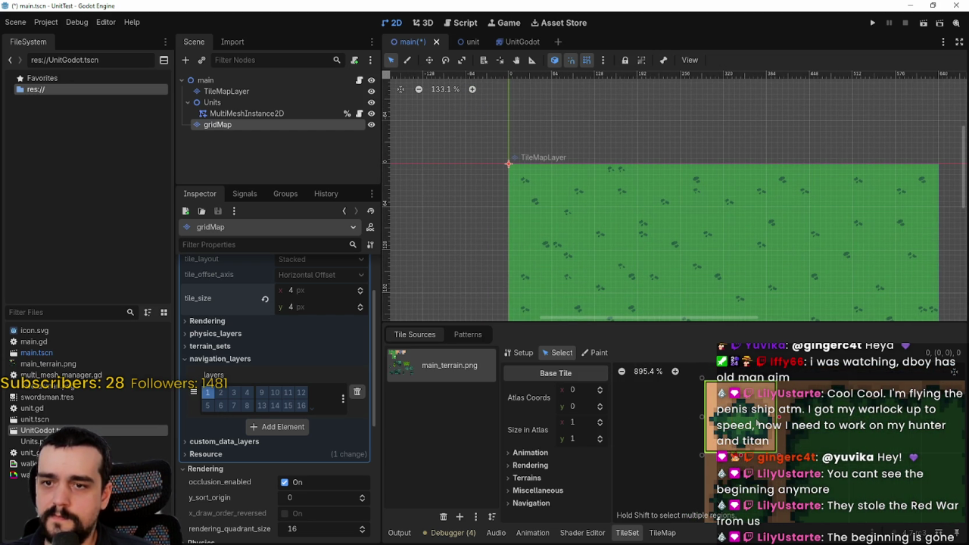
Step: Deselect the atlas tile and lower rendering_quadrant_size to 4
{"action": "left_click", "coordinate": [762, 419]}
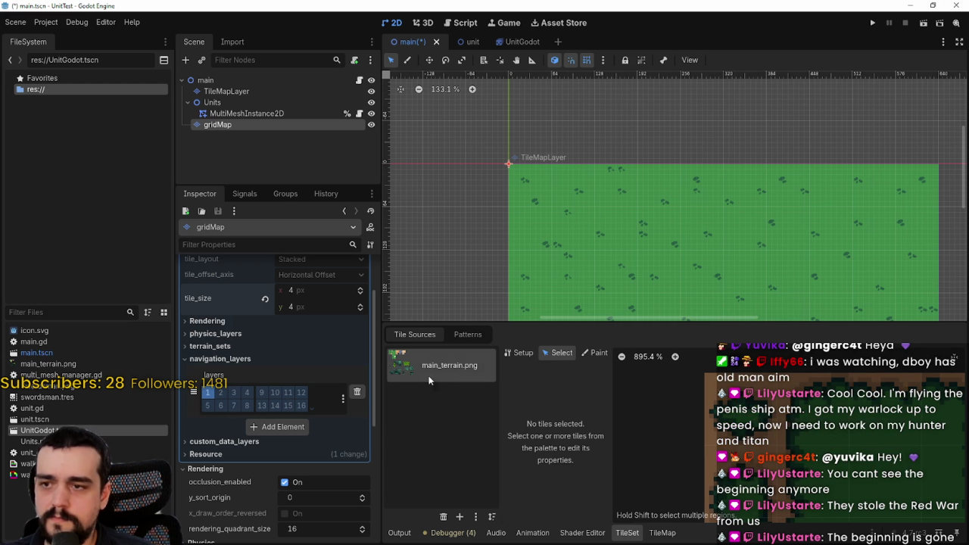
{"action": "scroll", "coordinate": [303, 394], "scroll_direction": "up", "scroll_amount": 2}
{"action": "scroll", "coordinate": [303, 394], "scroll_direction": "down", "scroll_amount": 1}
{"action": "scroll", "coordinate": [305, 391], "scroll_direction": "up", "scroll_amount": 1}
{"action": "scroll", "coordinate": [305, 383], "scroll_direction": "down", "scroll_amount": 5}
{"action": "left_click", "coordinate": [319, 423]}
{"action": "type", "text": "4"}
{"action": "key", "text": "Return"}
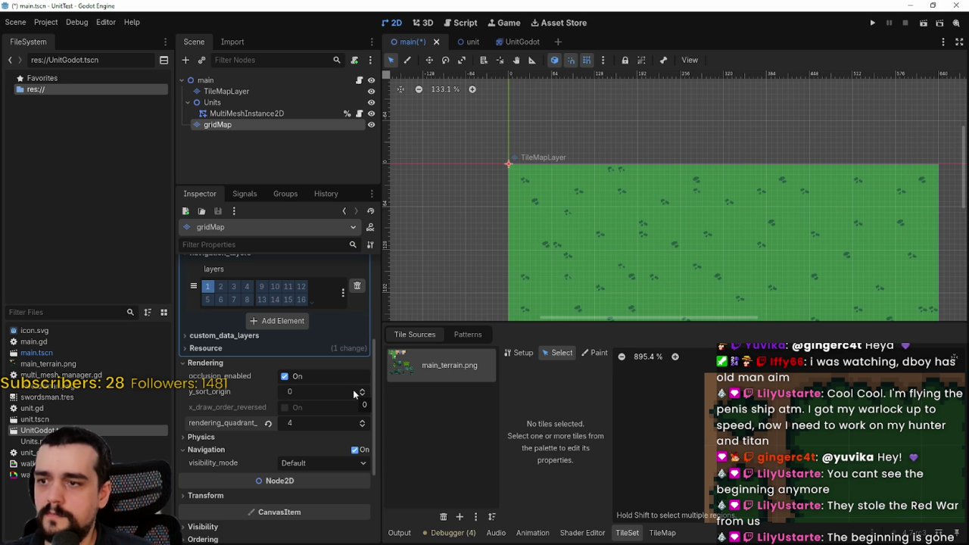
{"action": "scroll", "coordinate": [720, 422], "scroll_direction": "up", "scroll_amount": 1}
{"action": "scroll", "coordinate": [720, 423], "scroll_direction": "down", "scroll_amount": 3}
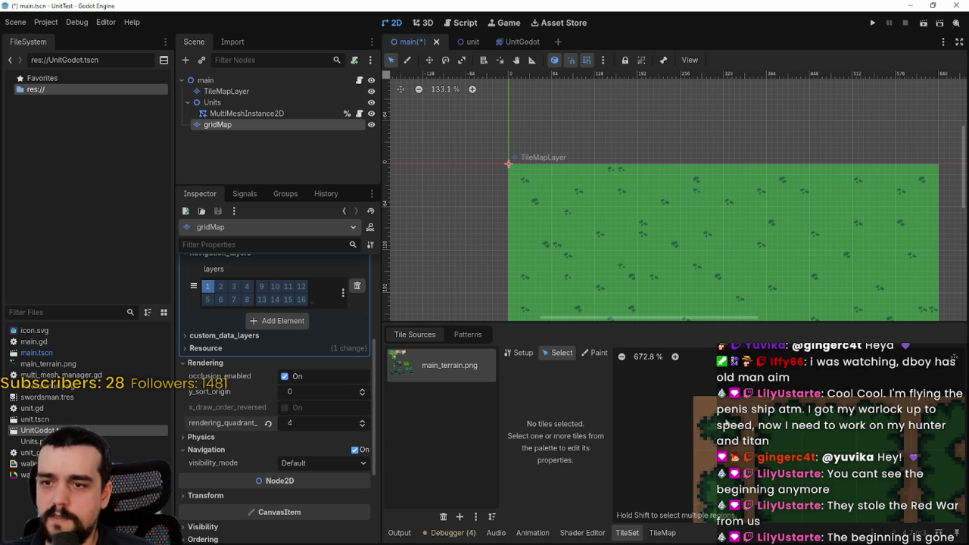
Step: Return to the atlas Setup properties and dismiss a tile's context menu
{"action": "left_click", "coordinate": [520, 353]}
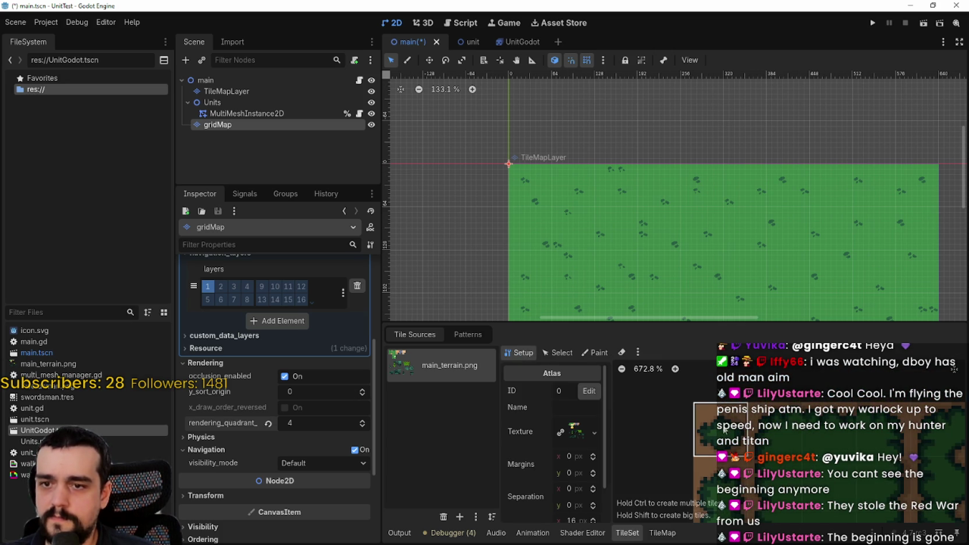
{"action": "scroll", "coordinate": [564, 463], "scroll_direction": "down", "scroll_amount": 2}
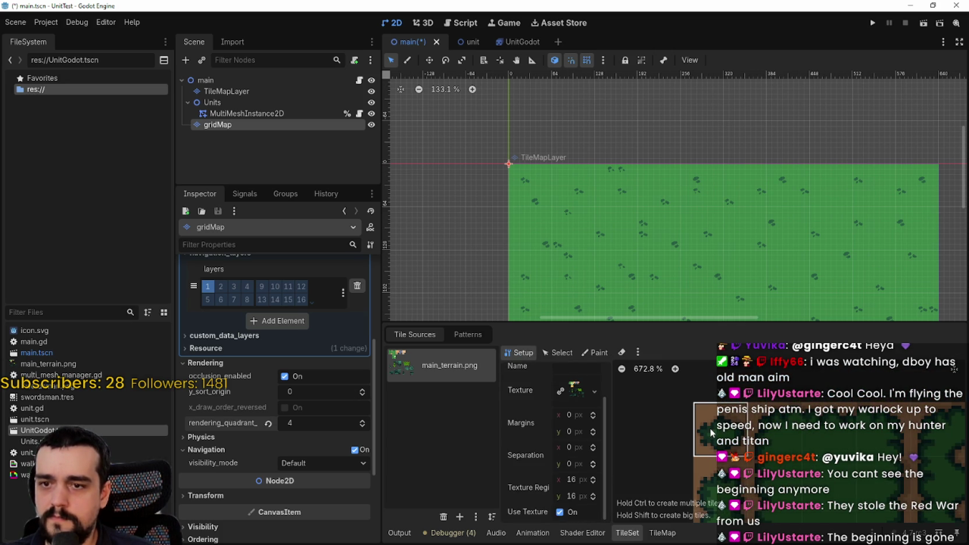
{"action": "scroll", "coordinate": [720, 429], "scroll_direction": "up", "scroll_amount": 1}
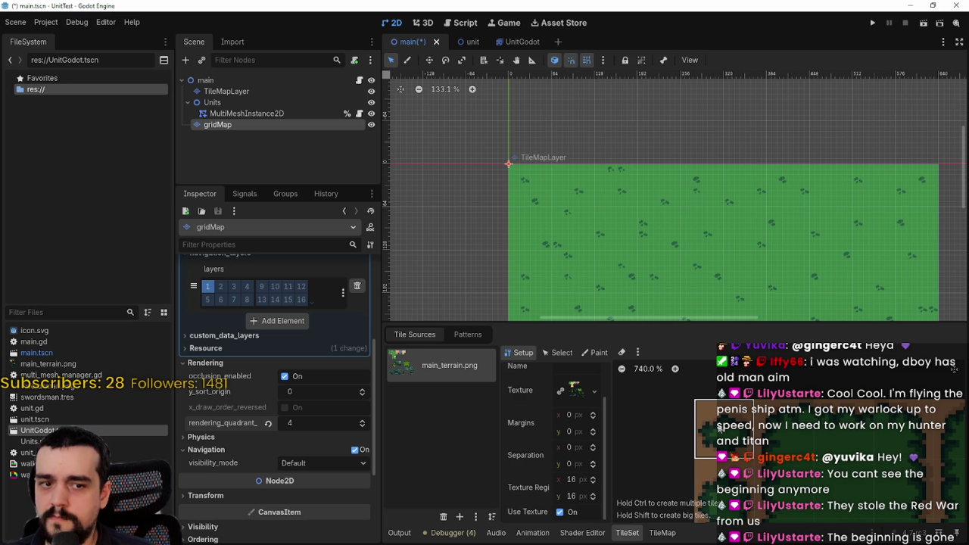
{"action": "right_click", "coordinate": [724, 430]}
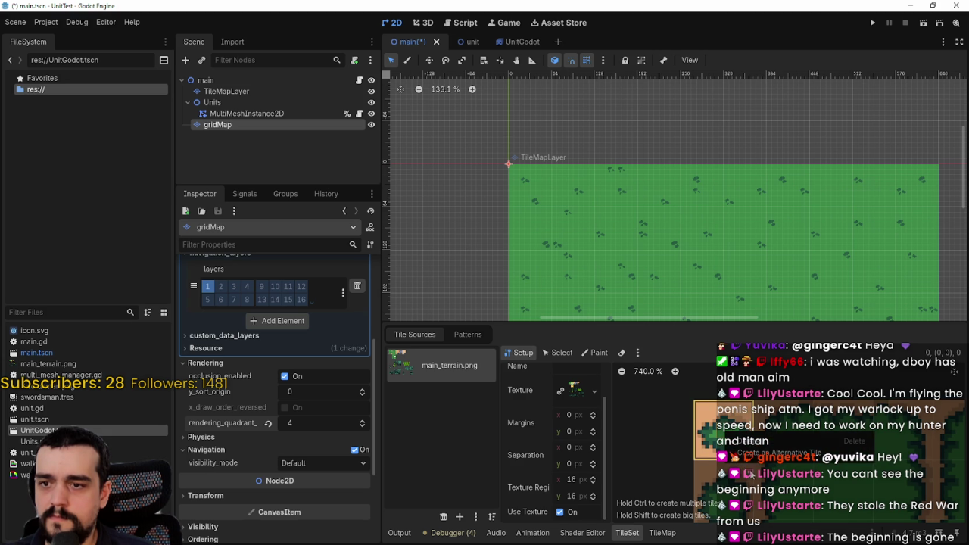
{"action": "left_click", "coordinate": [756, 454]}
Step: Set the texture region to 4 × 4 px, then open Task Manager as the editor hangs
{"action": "left_click", "coordinate": [580, 480]}
{"action": "type", "text": "4"}
{"action": "key", "text": "Tab"}
{"action": "type", "text": "4"}
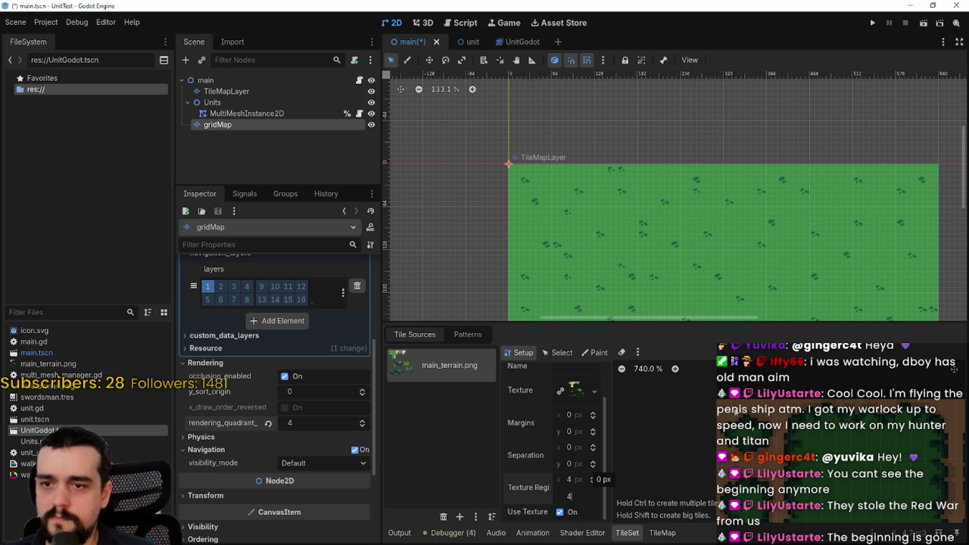
{"action": "key", "text": "Return"}
{"action": "scroll", "coordinate": [727, 412], "scroll_direction": "up", "scroll_amount": 1}
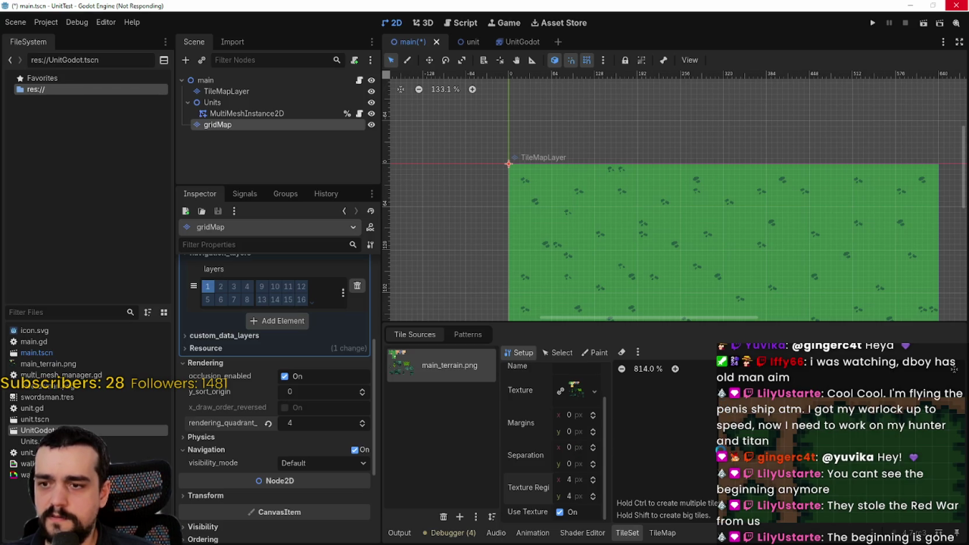
{"action": "scroll", "coordinate": [723, 413], "scroll_direction": "up", "scroll_amount": 1}
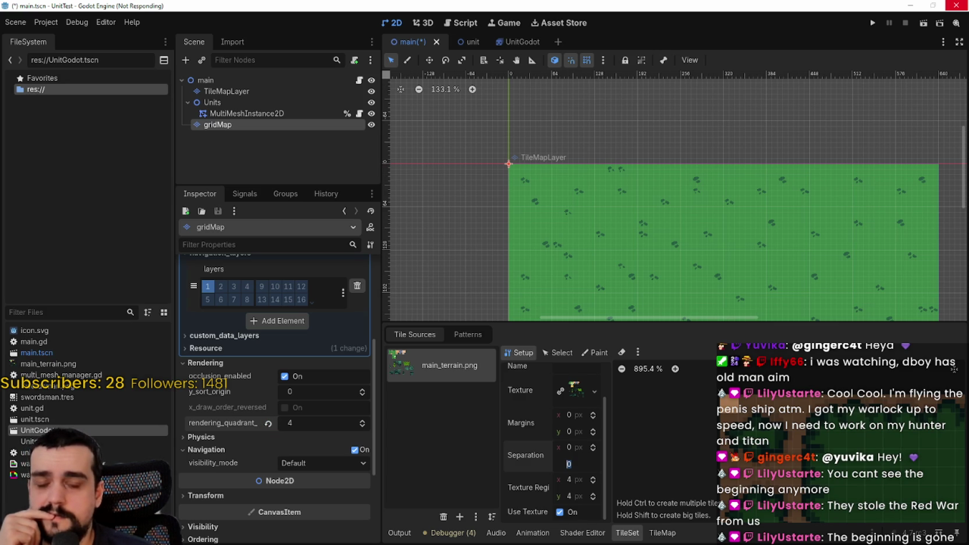
{"action": "key", "text": "ctrl+shift+Escape"}
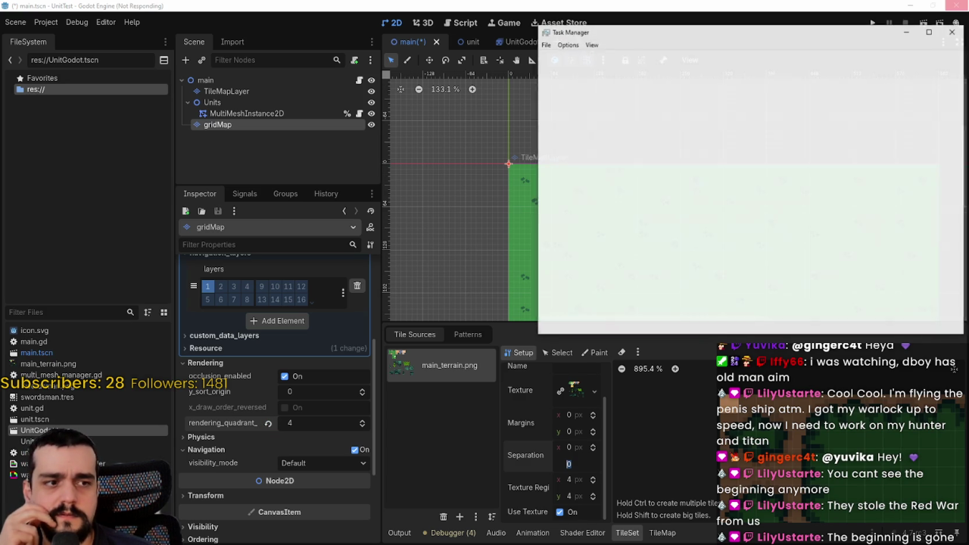
{"action": "left_click_drag", "start_coordinate": [790, 30], "coordinate": [752, 37]}
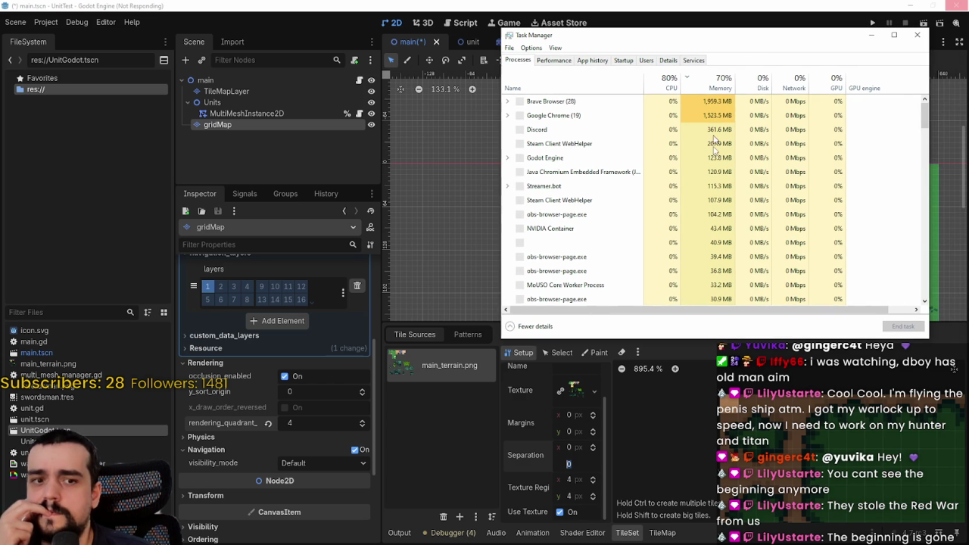
{"action": "left_click", "coordinate": [507, 129]}
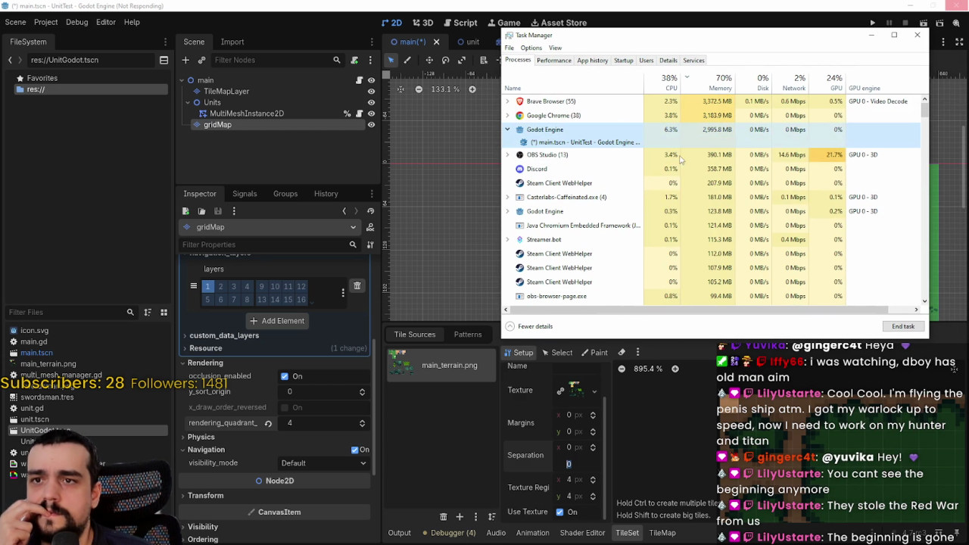
{"action": "left_click", "coordinate": [916, 35]}
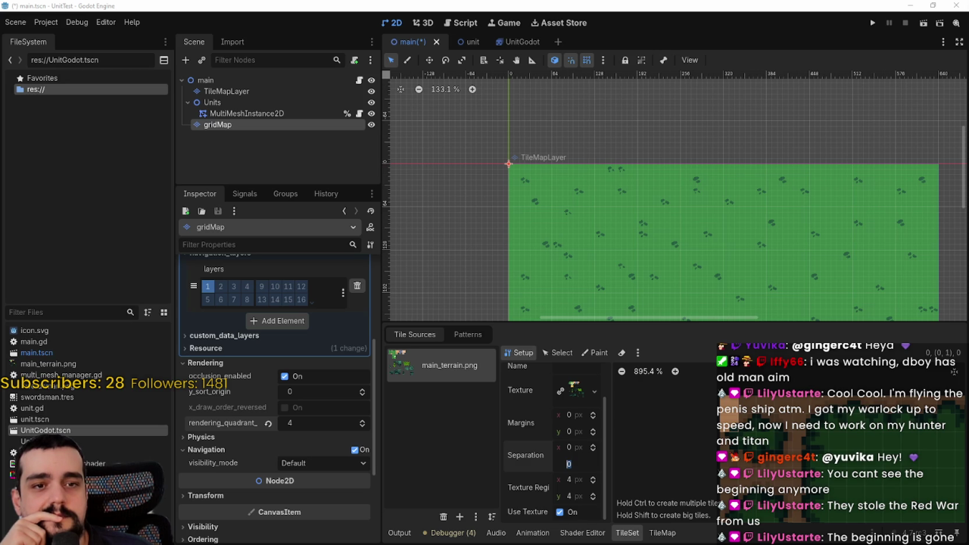
Step: Set gridMap's rendering_quadrant_size back to 16 and pan the view over the grass map
{"action": "scroll", "coordinate": [524, 156], "scroll_direction": "down", "scroll_amount": 1}
{"action": "scroll", "coordinate": [622, 251], "scroll_direction": "down", "scroll_amount": 2}
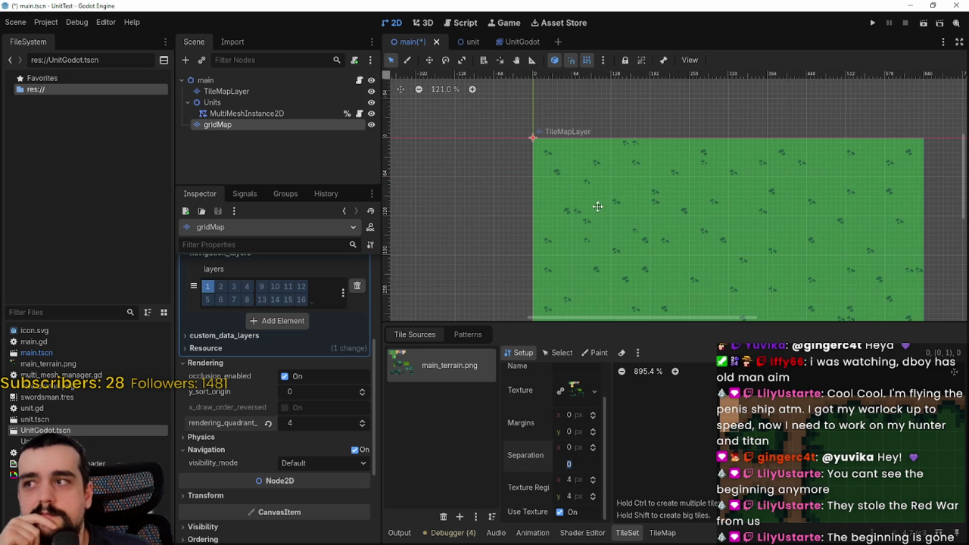
{"action": "left_click", "coordinate": [272, 423]}
{"action": "type", "text": "16"}
{"action": "key", "text": "Return"}
{"action": "left_click_drag", "start_coordinate": [543, 197], "coordinate": [527, 227]}
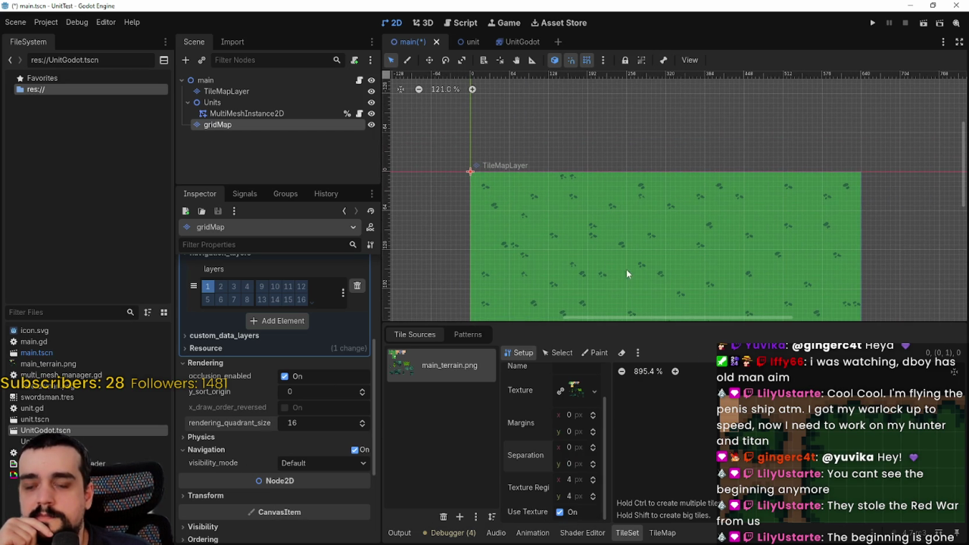
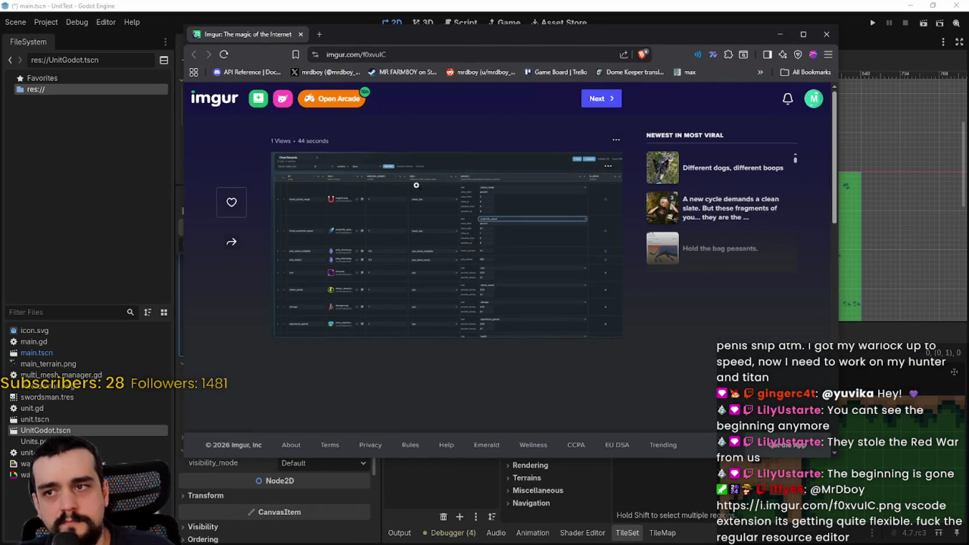
Step: Enlarge the Imgur chest rewards table screenshot to read it, zoom back out, and close the browser
{"action": "left_click", "coordinate": [417, 186]}
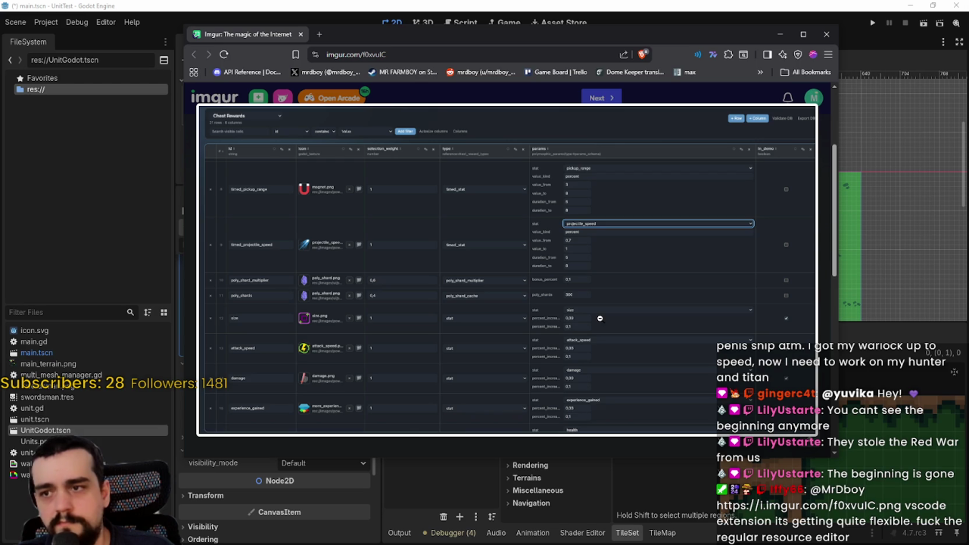
{"action": "left_click", "coordinate": [461, 184]}
{"action": "left_click", "coordinate": [491, 175]}
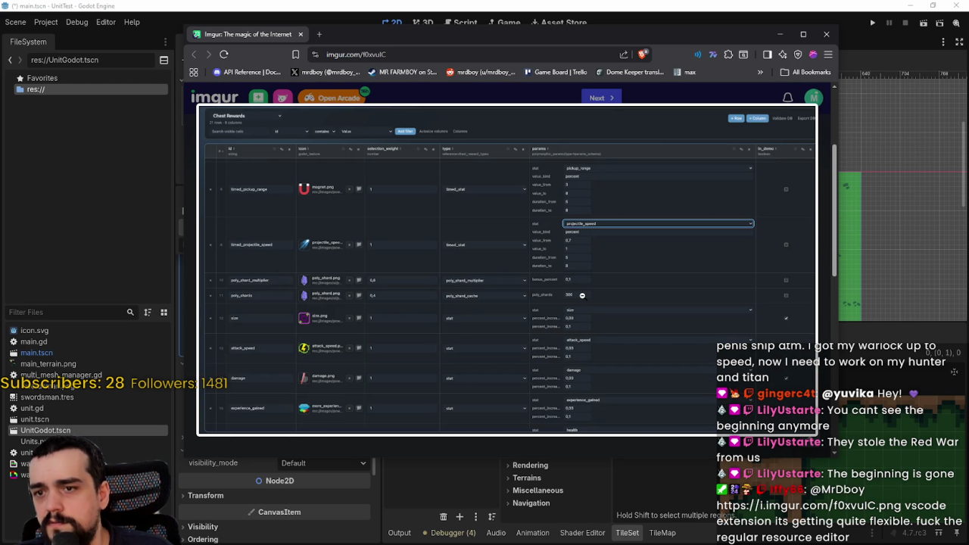
{"action": "left_click", "coordinate": [582, 296]}
{"action": "left_click", "coordinate": [827, 34]}
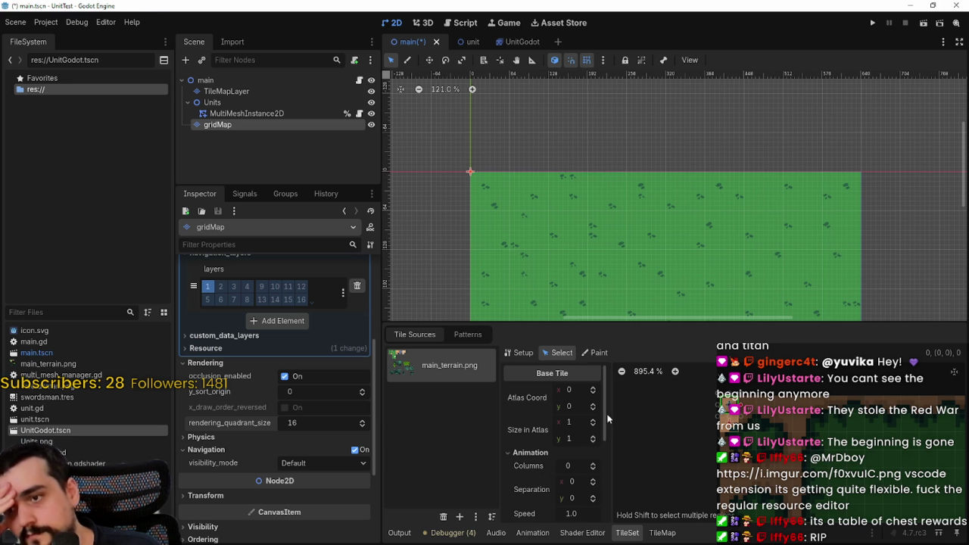
Step: Expand the grass tile's Navigation section and open Navigation Layer 0
{"action": "scroll", "coordinate": [598, 439], "scroll_direction": "down", "scroll_amount": 5}
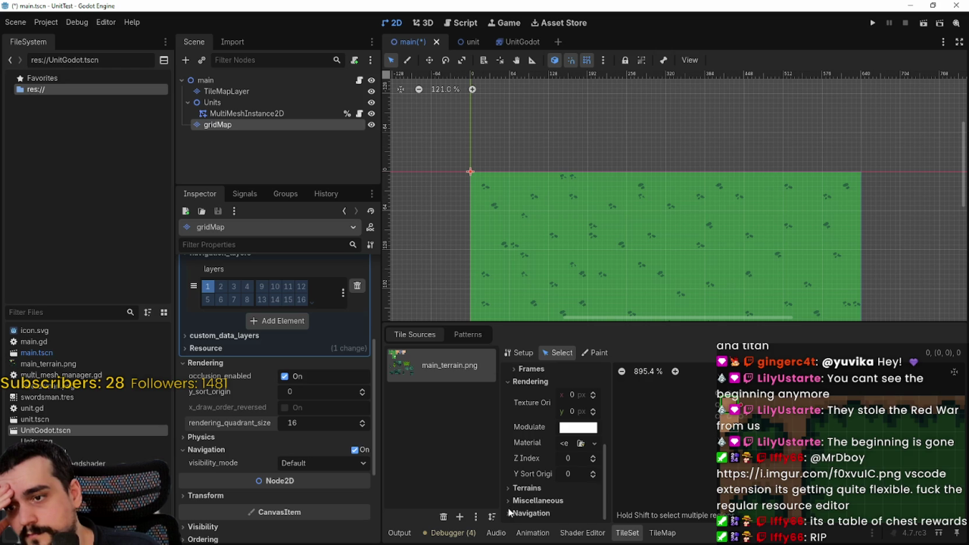
{"action": "left_click", "coordinate": [509, 514]}
{"action": "left_click", "coordinate": [564, 514]}
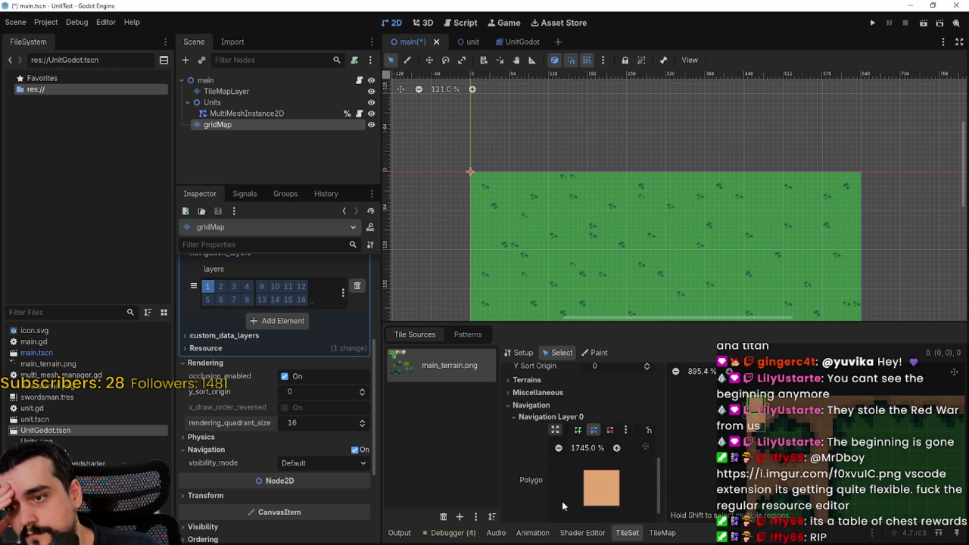
{"action": "scroll", "coordinate": [568, 500], "scroll_direction": "down", "scroll_amount": 1}
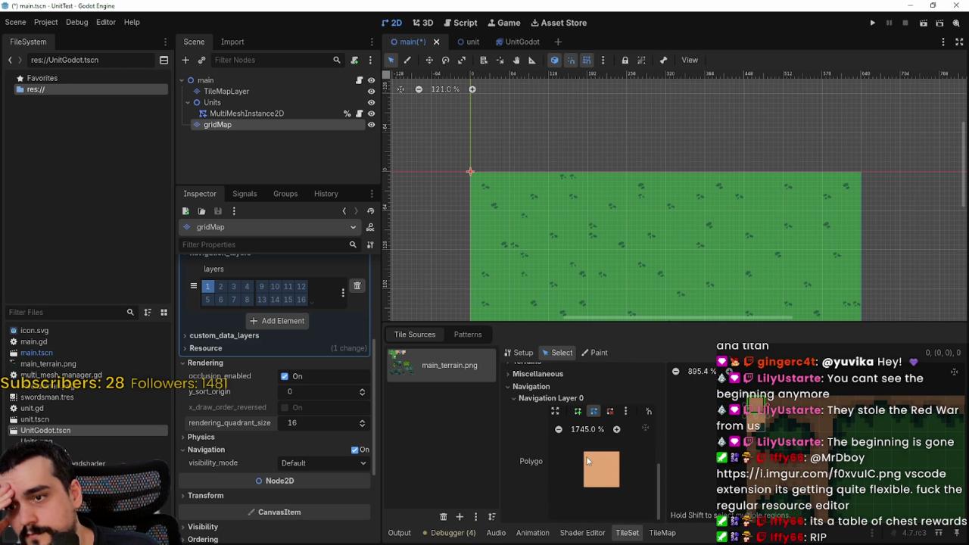
Step: Place trial navigation polygon vertices at the tile's corners, zooming in on the polygon
{"action": "left_click", "coordinate": [587, 458]}
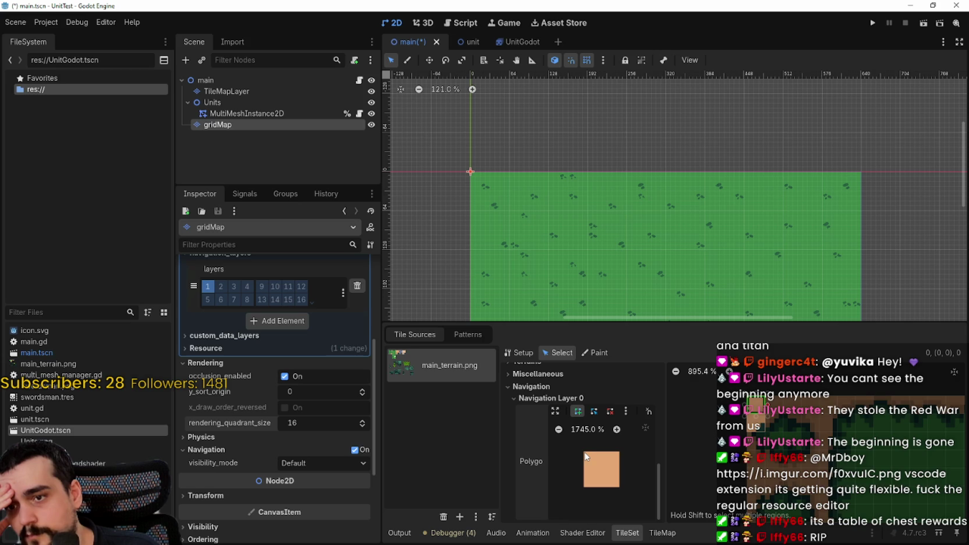
{"action": "left_click", "coordinate": [590, 459]}
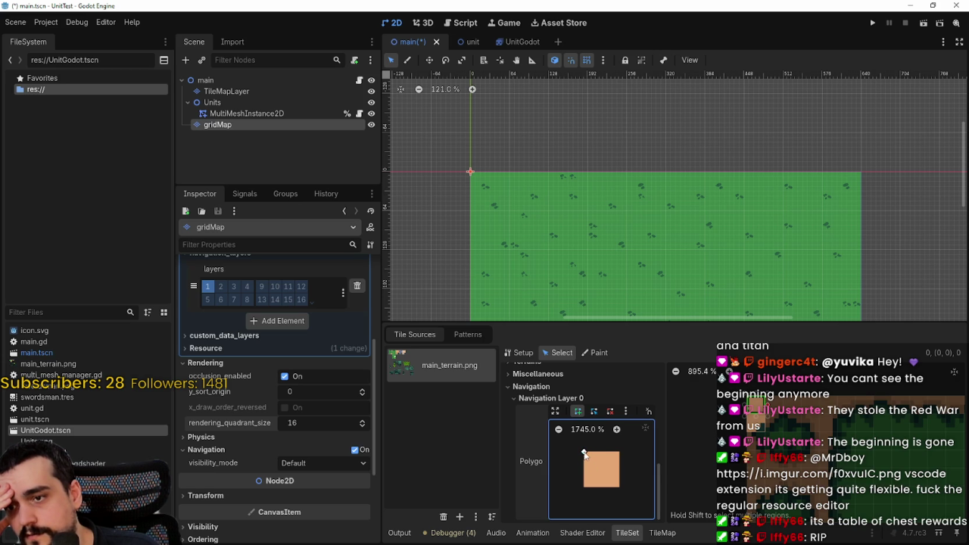
{"action": "left_click", "coordinate": [584, 487]}
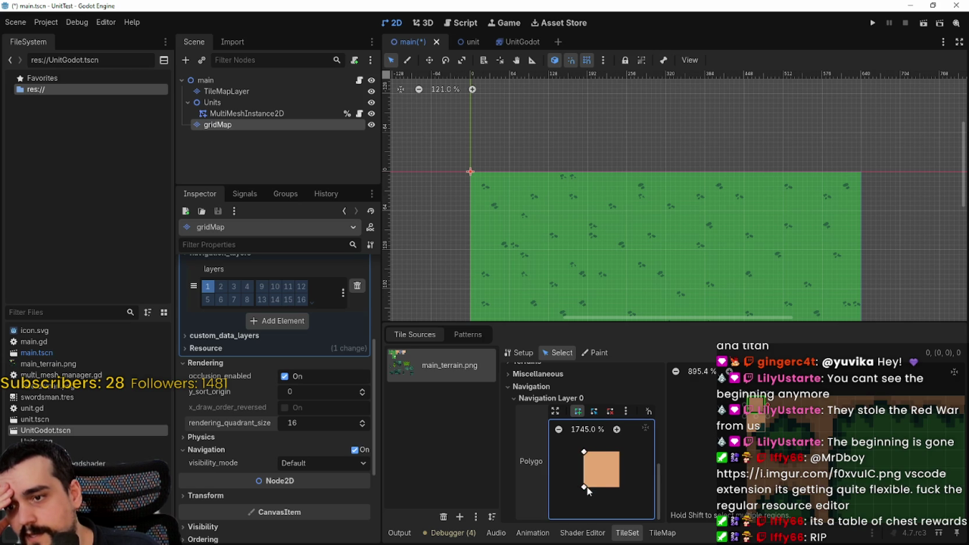
{"action": "left_click", "coordinate": [620, 487]}
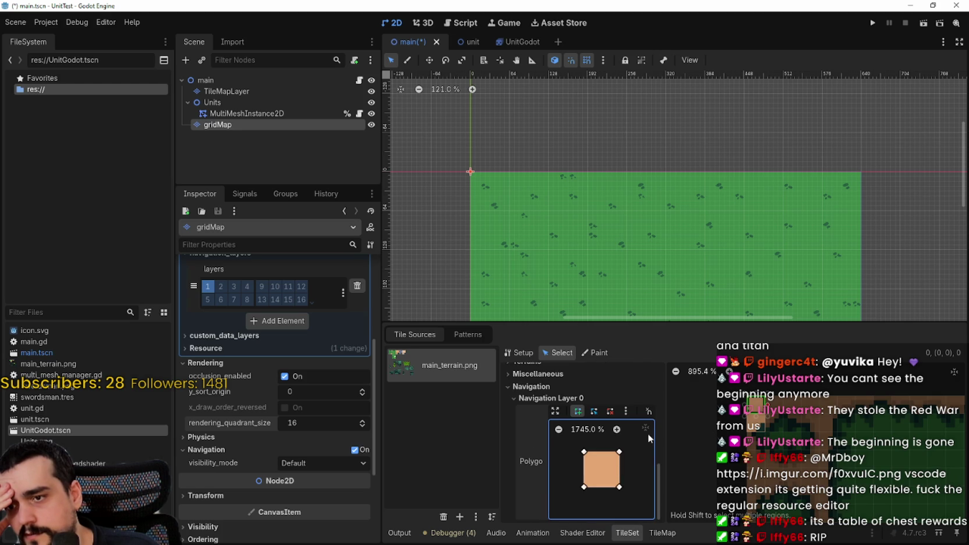
{"action": "left_click", "coordinate": [618, 429]}
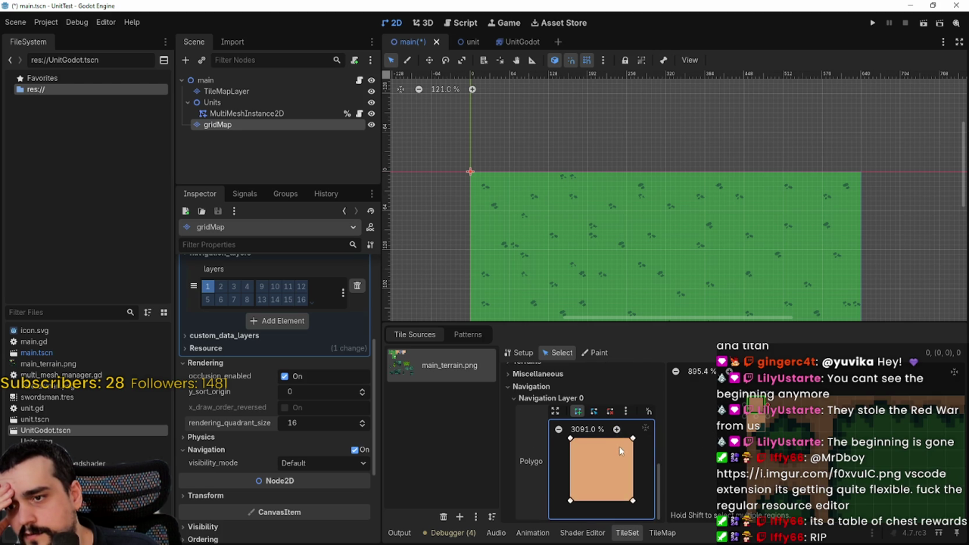
{"action": "left_click", "coordinate": [633, 439]}
Step: Remove the unfinished polygon and enlarge the polygon editor to fill the panel
{"action": "left_click", "coordinate": [609, 411]}
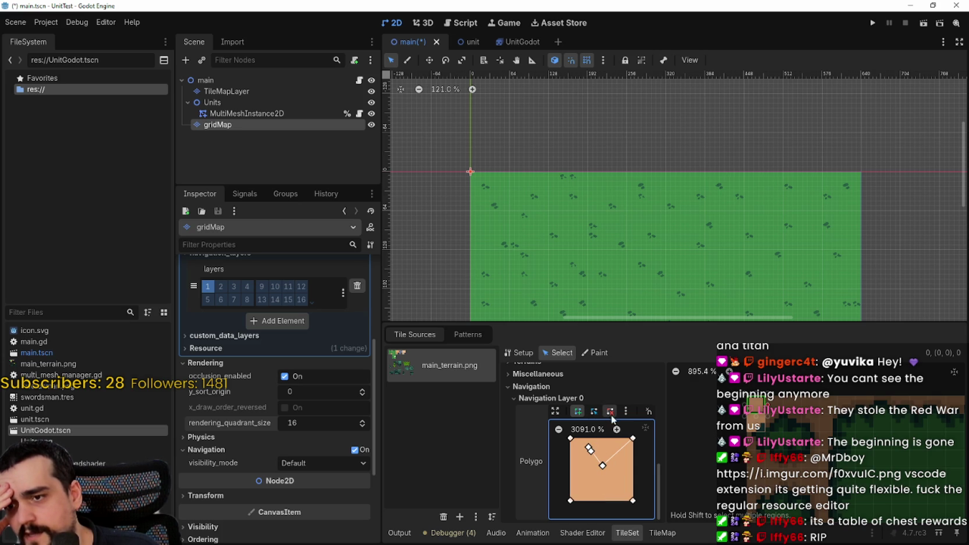
{"action": "left_click", "coordinate": [592, 455]}
{"action": "left_click", "coordinate": [577, 411]}
{"action": "left_click", "coordinate": [555, 412]}
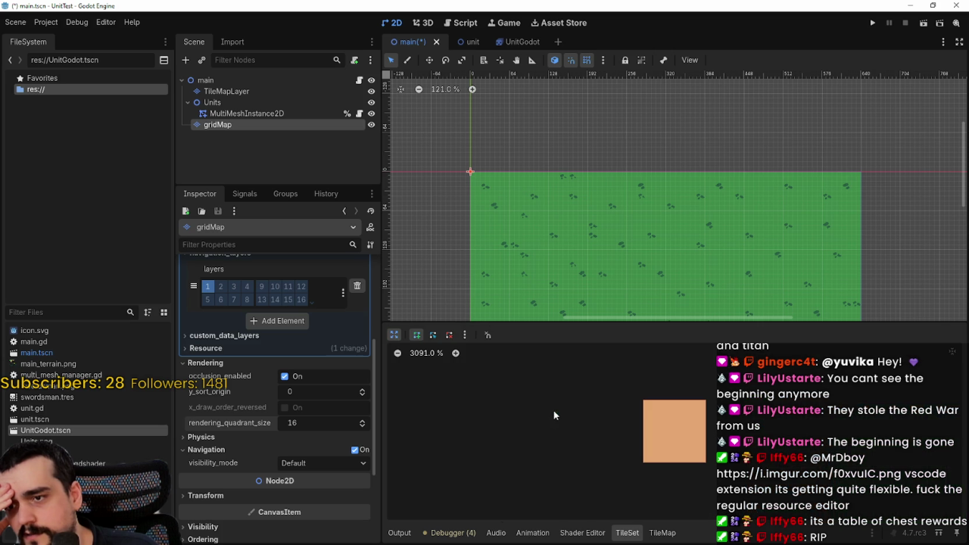
Step: Start a polygon, look through the shape options, and cancel the polygon in progress
{"action": "left_click", "coordinate": [659, 409]}
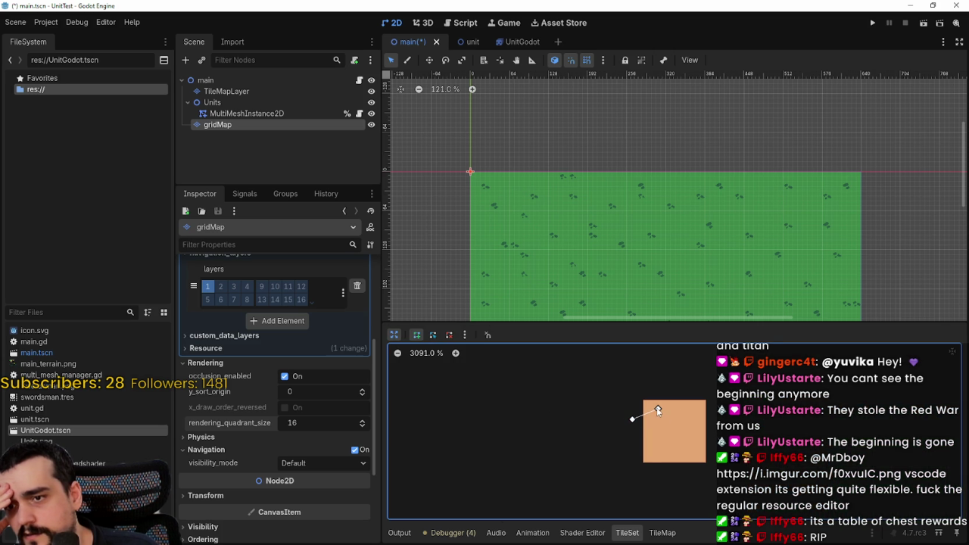
{"action": "left_click", "coordinate": [467, 336]}
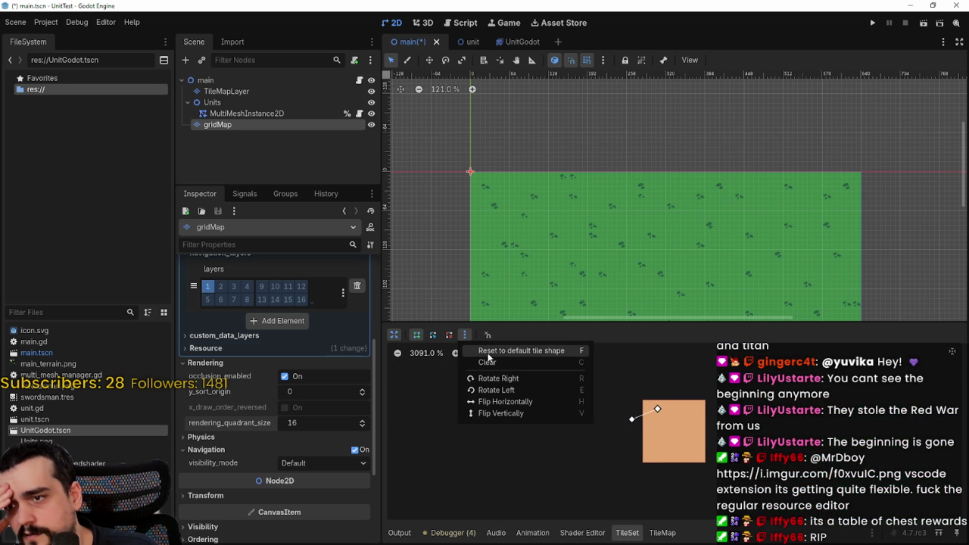
{"action": "left_click", "coordinate": [489, 364]}
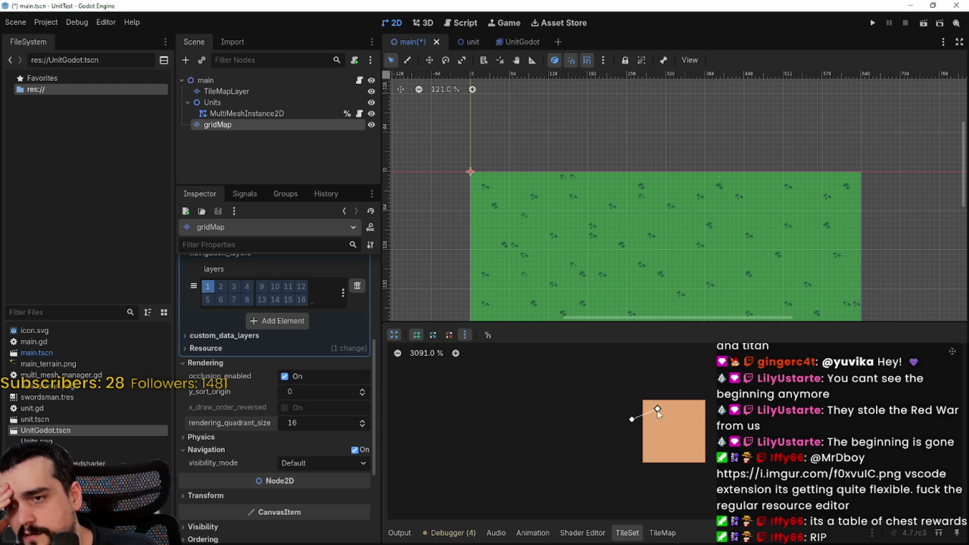
{"action": "left_click", "coordinate": [464, 335]}
{"action": "left_click", "coordinate": [428, 342]}
{"action": "left_click", "coordinate": [434, 340]}
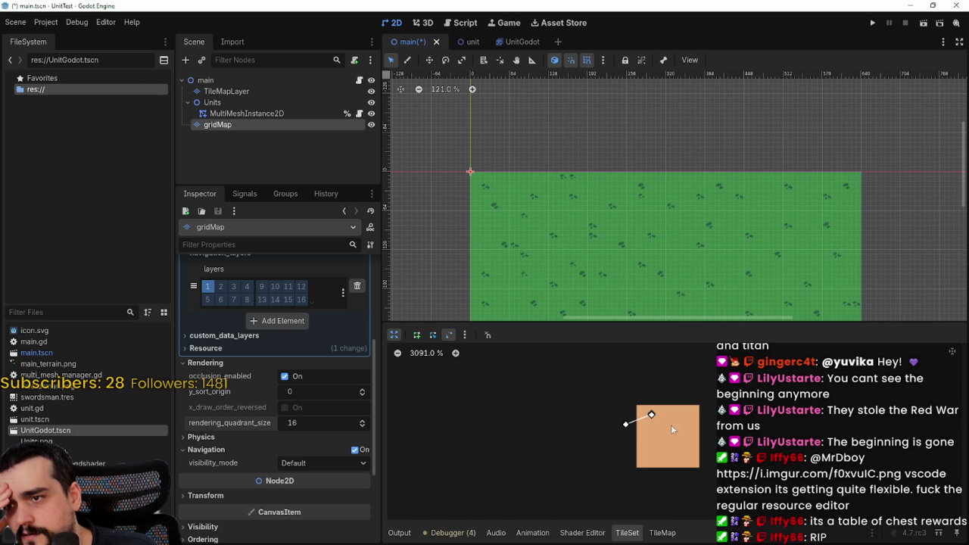
{"action": "right_click", "coordinate": [629, 422]}
{"action": "left_click", "coordinate": [417, 335]}
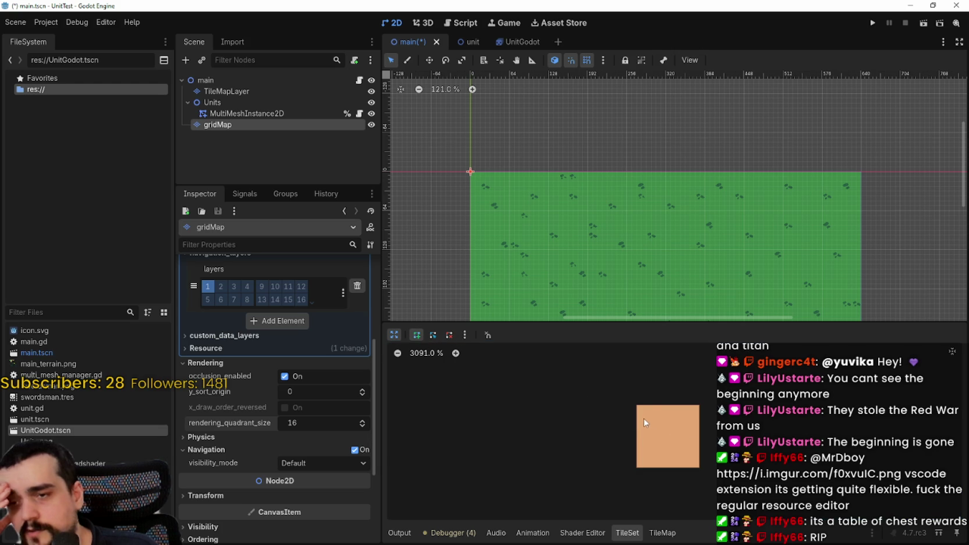
Step: Set polygon vertex snapping to Grid Snap with 1 subdivision
{"action": "left_click", "coordinate": [465, 335]}
{"action": "left_click", "coordinate": [488, 335]}
{"action": "left_click", "coordinate": [488, 334]}
{"action": "left_click", "coordinate": [526, 372]}
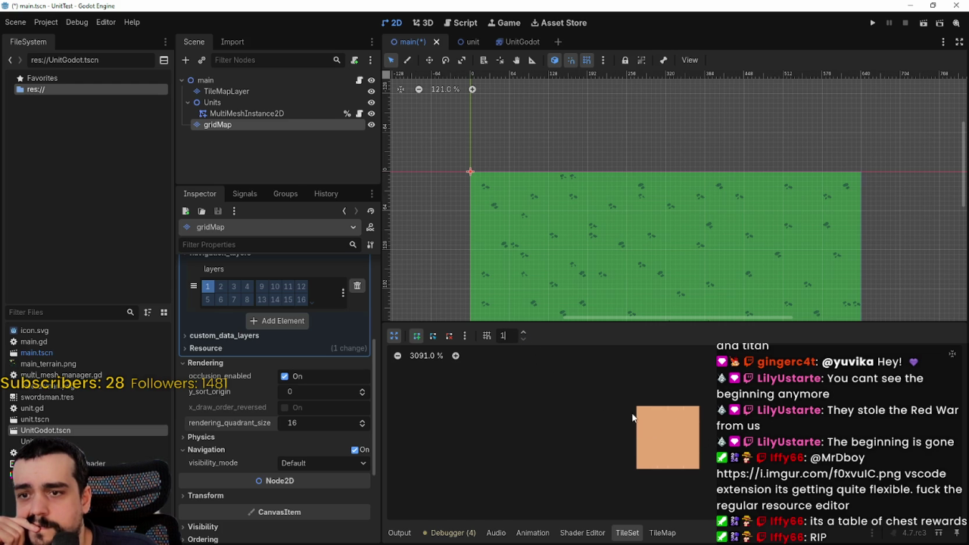
Step: Draw a full-tile navigation polygon from corner to corner, discarding a first attempt with a stray point
{"action": "left_click", "coordinate": [638, 408]}
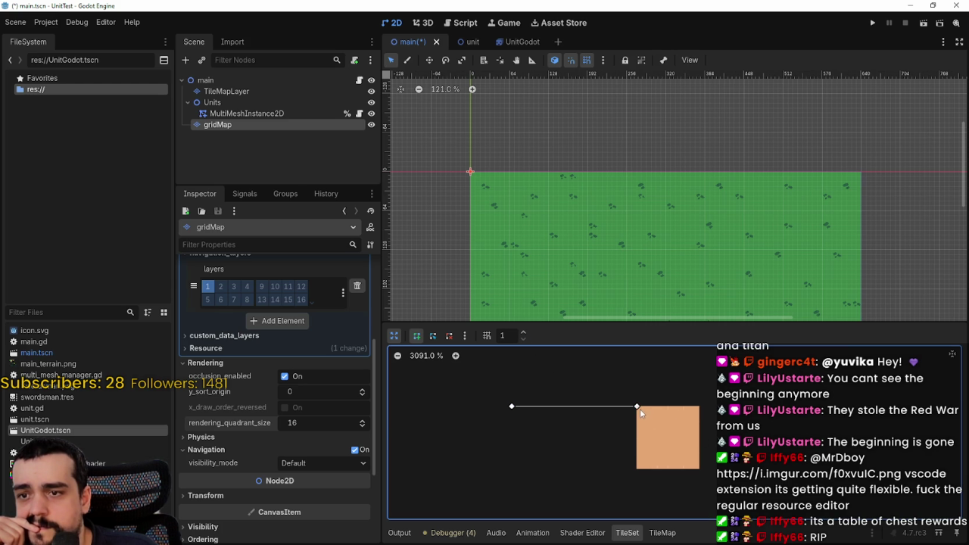
{"action": "left_click", "coordinate": [699, 468]}
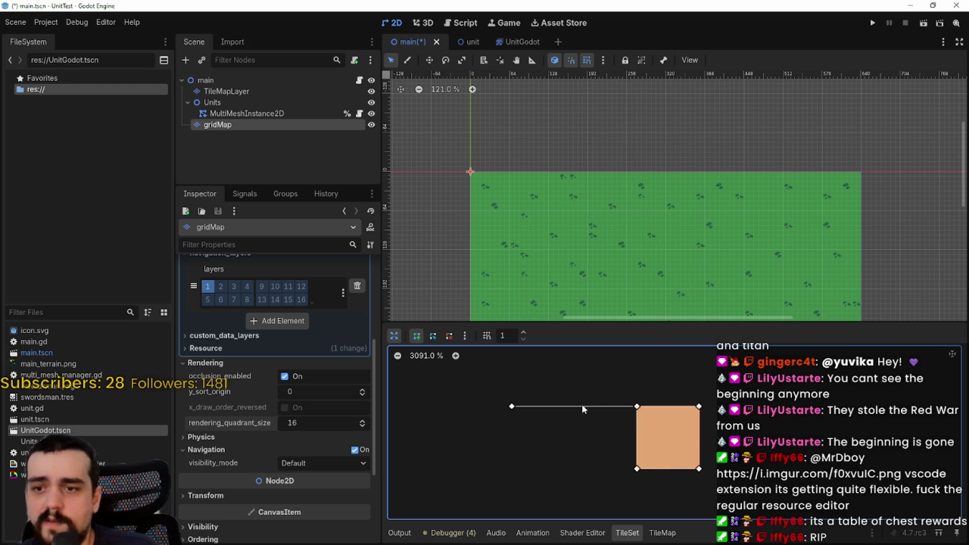
{"action": "left_click", "coordinate": [450, 336]}
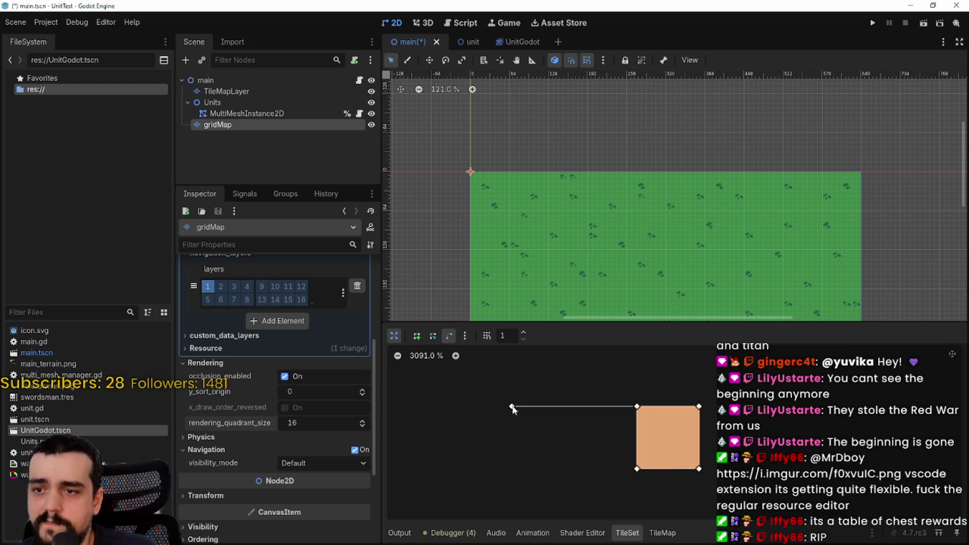
{"action": "left_click", "coordinate": [416, 335]}
{"action": "left_click", "coordinate": [637, 407]}
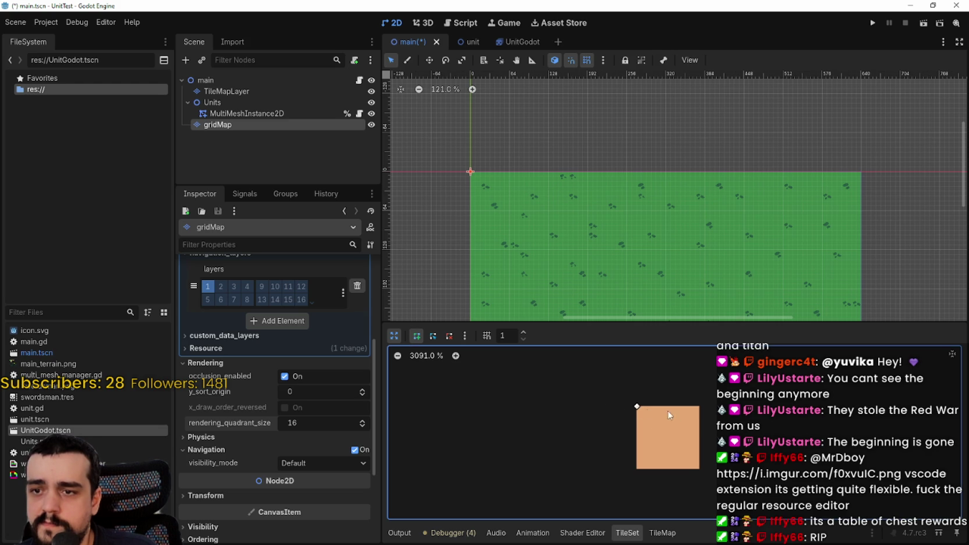
{"action": "left_click", "coordinate": [701, 468]}
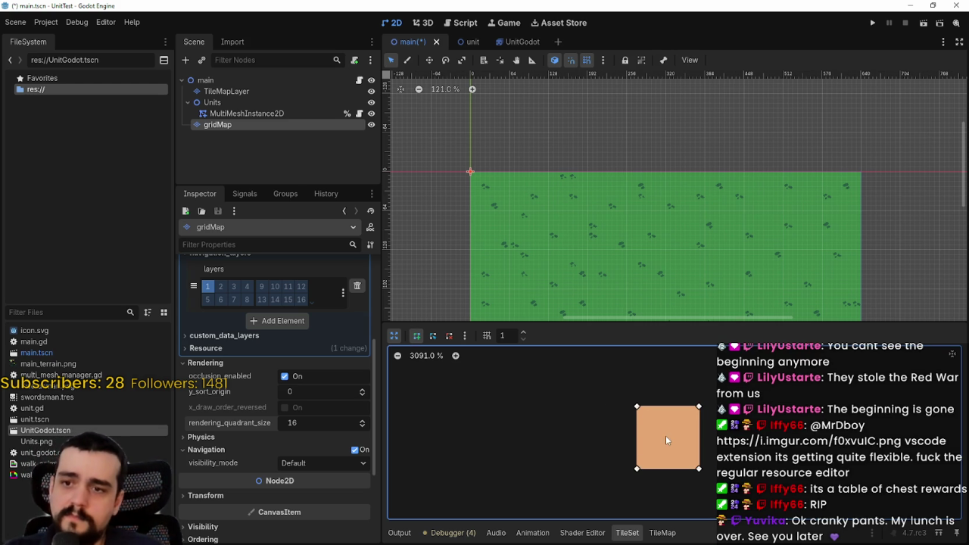
Step: Collapse the enlarged polygon editor and save main.tscn
{"action": "left_click", "coordinate": [394, 336]}
{"action": "scroll", "coordinate": [606, 471], "scroll_direction": "down", "scroll_amount": 3}
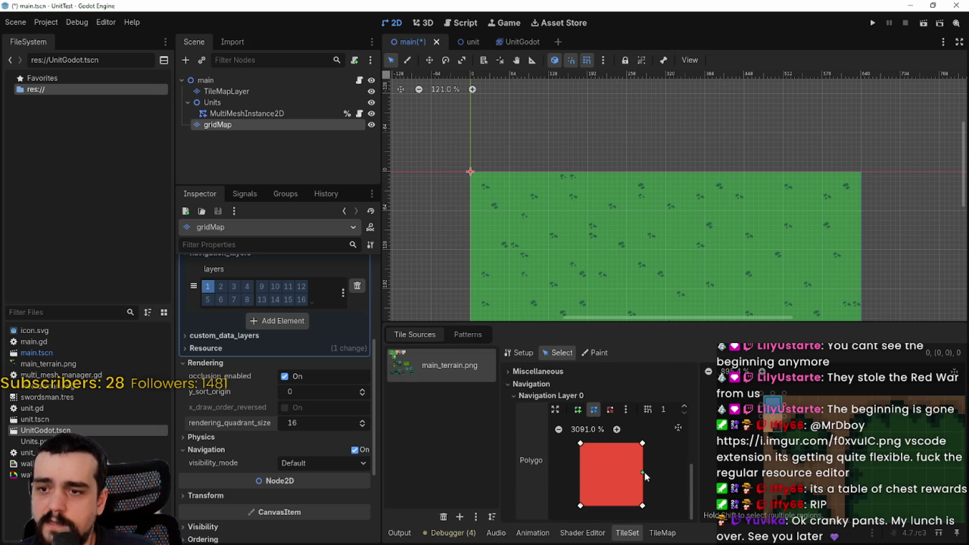
{"action": "key", "text": "ctrl+s"}
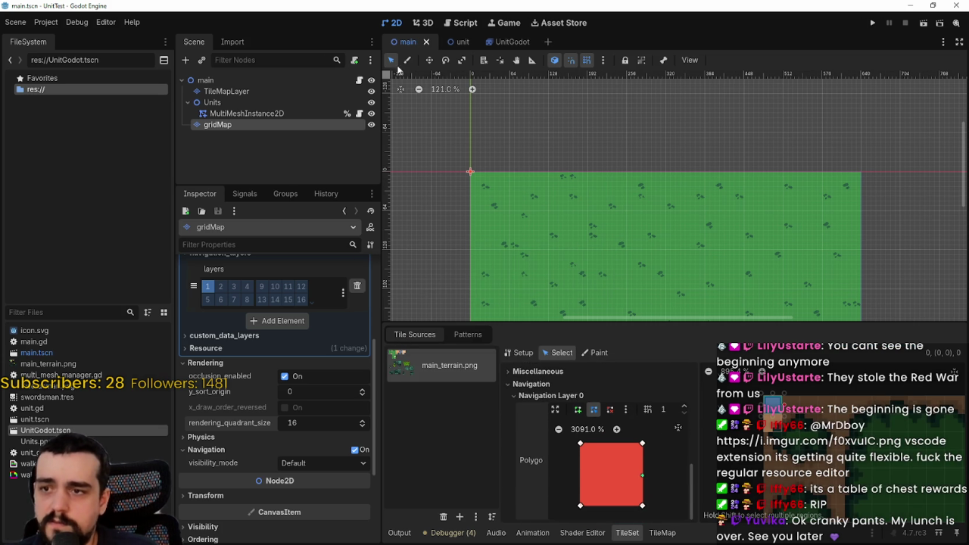
Step: Pick the navigation grass tile and paint strips along the map's top corner on gridMap
{"action": "left_click", "coordinate": [665, 533]}
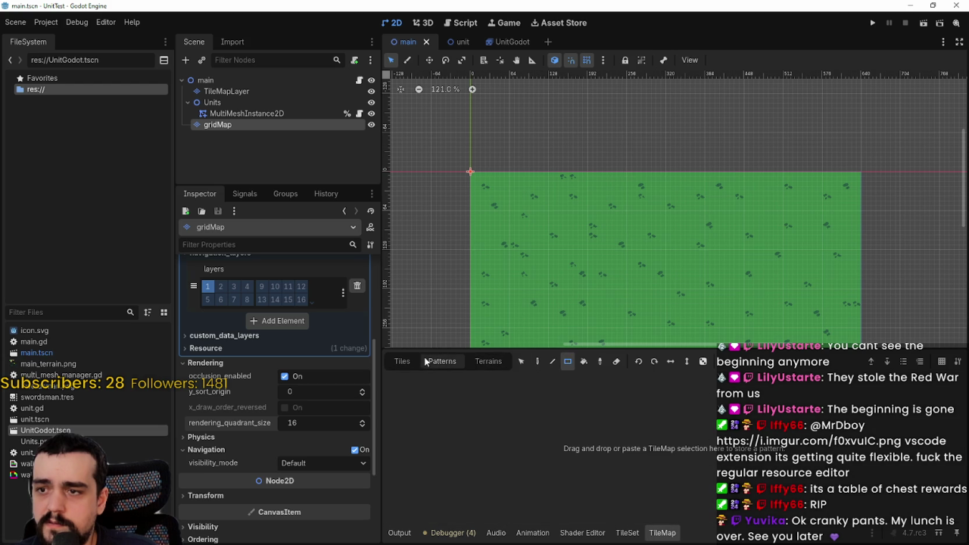
{"action": "left_click", "coordinate": [402, 362]}
{"action": "scroll", "coordinate": [552, 442], "scroll_direction": "up", "scroll_amount": 8}
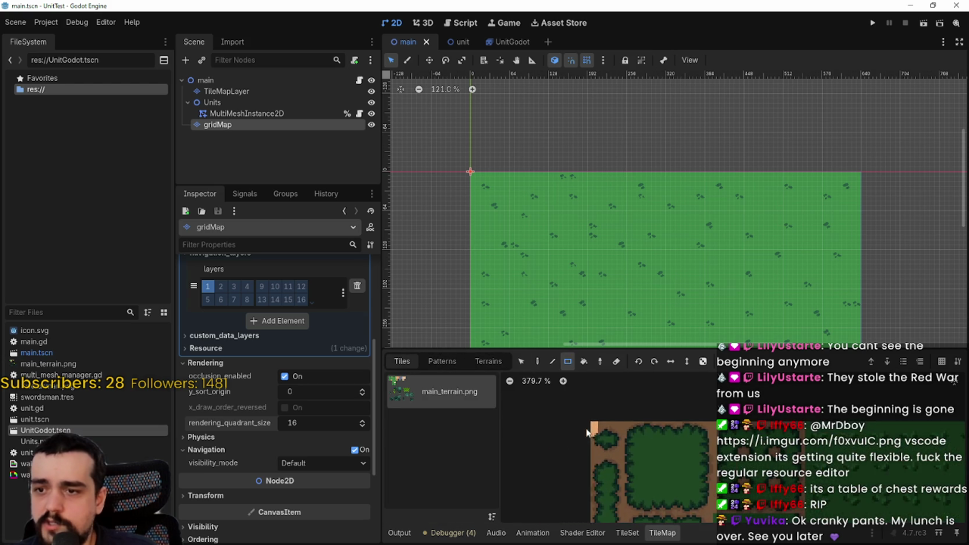
{"action": "scroll", "coordinate": [503, 180], "scroll_direction": "up", "scroll_amount": 5}
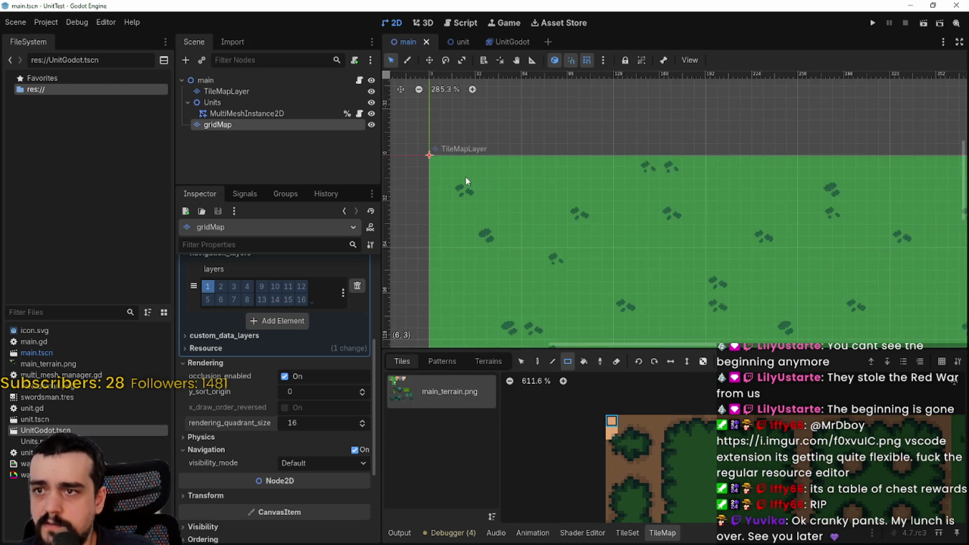
{"action": "scroll", "coordinate": [500, 205], "scroll_direction": "up", "scroll_amount": 5}
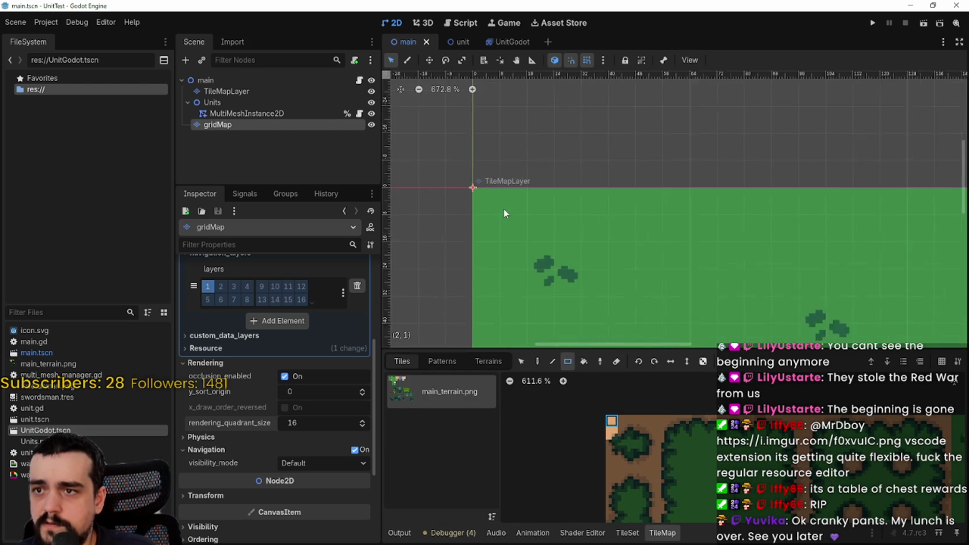
{"action": "scroll", "coordinate": [500, 204], "scroll_direction": "up", "scroll_amount": 2}
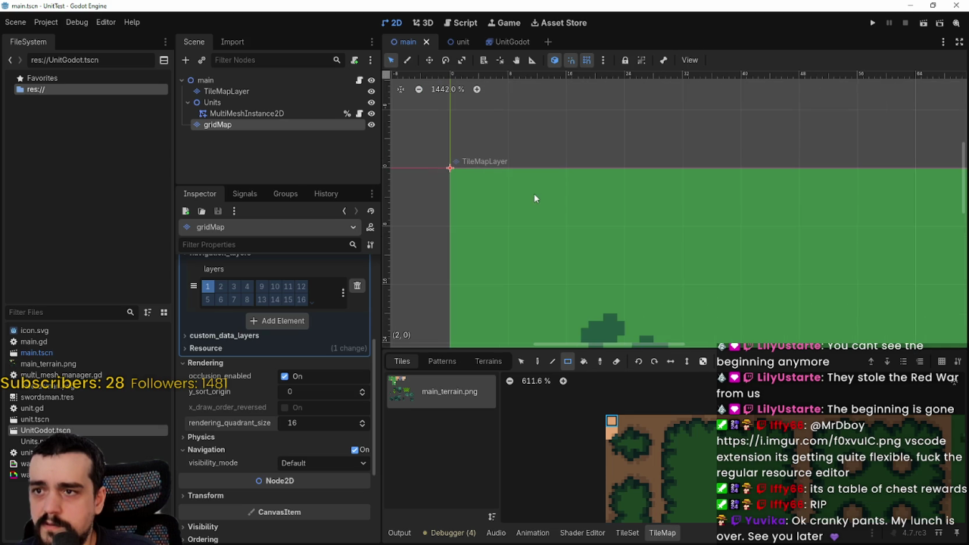
{"action": "mouse_move", "coordinate": [525, 181]}
{"action": "left_mouse_down"}
{"action": "mouse_move", "coordinate": [554, 186]}
{"action": "mouse_move", "coordinate": [492, 212]}
{"action": "mouse_move", "coordinate": [477, 207]}
{"action": "left_mouse_up"}
{"action": "scroll", "coordinate": [489, 200], "scroll_direction": "down", "scroll_amount": 1}
{"action": "mouse_move", "coordinate": [564, 212]}
{"action": "left_mouse_down"}
{"action": "mouse_move", "coordinate": [682, 189]}
{"action": "mouse_move", "coordinate": [678, 216]}
{"action": "mouse_move", "coordinate": [550, 251]}
{"action": "left_mouse_up"}
{"action": "scroll", "coordinate": [677, 220], "scroll_direction": "down", "scroll_amount": 1}
{"action": "scroll", "coordinate": [596, 230], "scroll_direction": "up", "scroll_amount": 1}
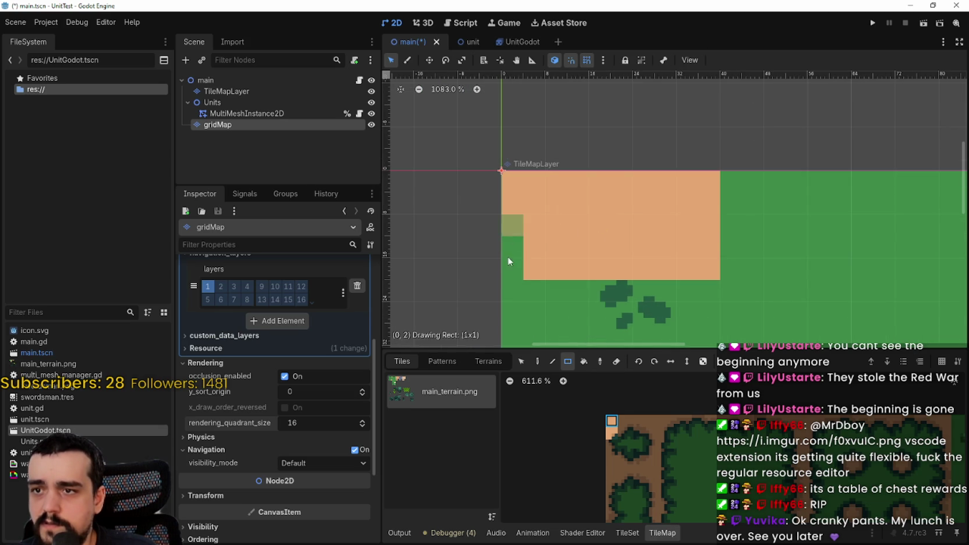
Step: Set gridMap's Navigation visibility_mode to Force Show
{"action": "left_click", "coordinate": [298, 465]}
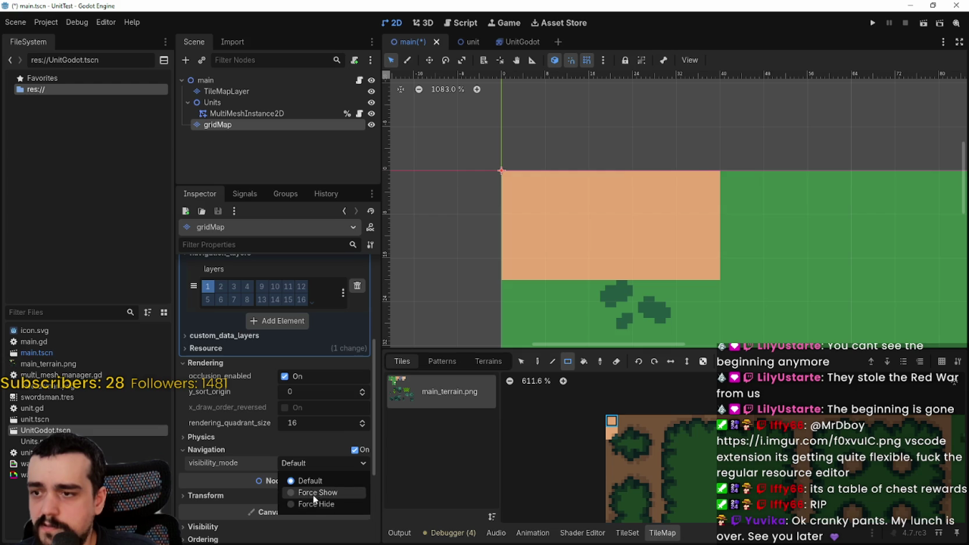
{"action": "left_click", "coordinate": [317, 493]}
{"action": "scroll", "coordinate": [799, 209], "scroll_direction": "down", "scroll_amount": 2}
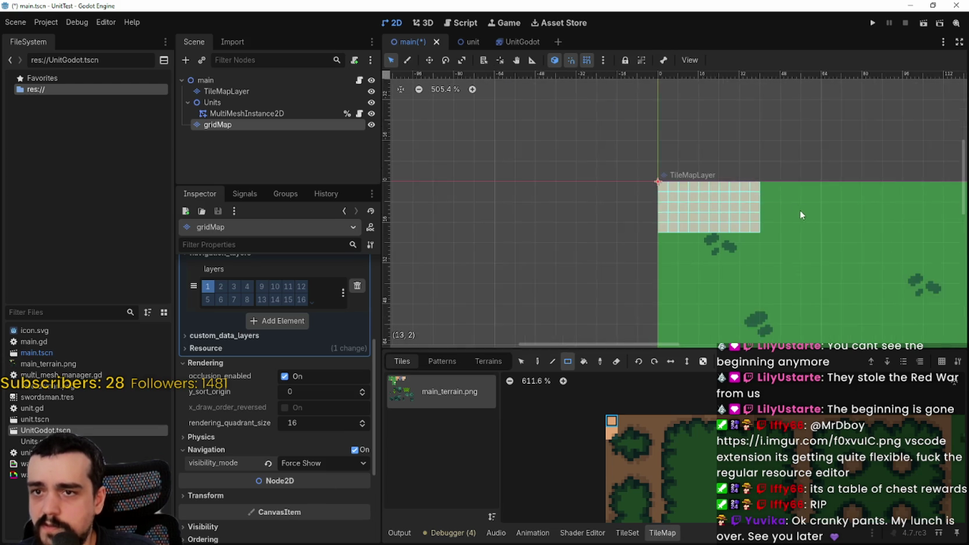
{"action": "left_click_drag", "start_coordinate": [800, 210], "coordinate": [609, 196]}
{"action": "scroll", "coordinate": [571, 229], "scroll_direction": "down", "scroll_amount": 3}
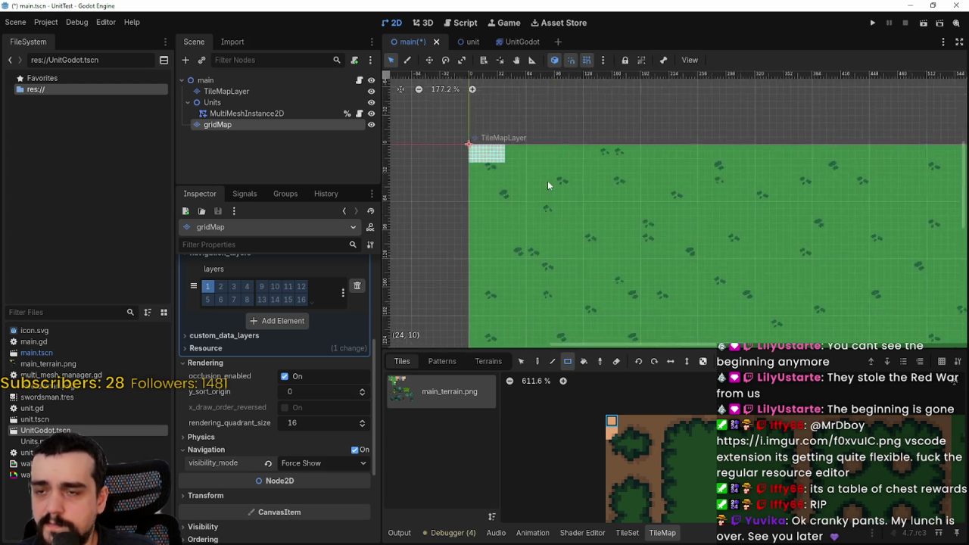
{"action": "scroll", "coordinate": [551, 182], "scroll_direction": "down", "scroll_amount": 1}
Step: Rect-paint large areas of navigation tiles across the grass map
{"action": "mouse_move", "coordinate": [485, 155]}
{"action": "left_mouse_down"}
{"action": "mouse_move", "coordinate": [845, 320]}
{"action": "mouse_move", "coordinate": [910, 323]}
{"action": "left_mouse_up"}
{"action": "mouse_move", "coordinate": [851, 239]}
{"action": "left_mouse_down"}
{"action": "mouse_move", "coordinate": [755, 156]}
{"action": "mouse_move", "coordinate": [736, 112]}
{"action": "left_mouse_up"}
{"action": "scroll", "coordinate": [697, 281], "scroll_direction": "up", "scroll_amount": 3}
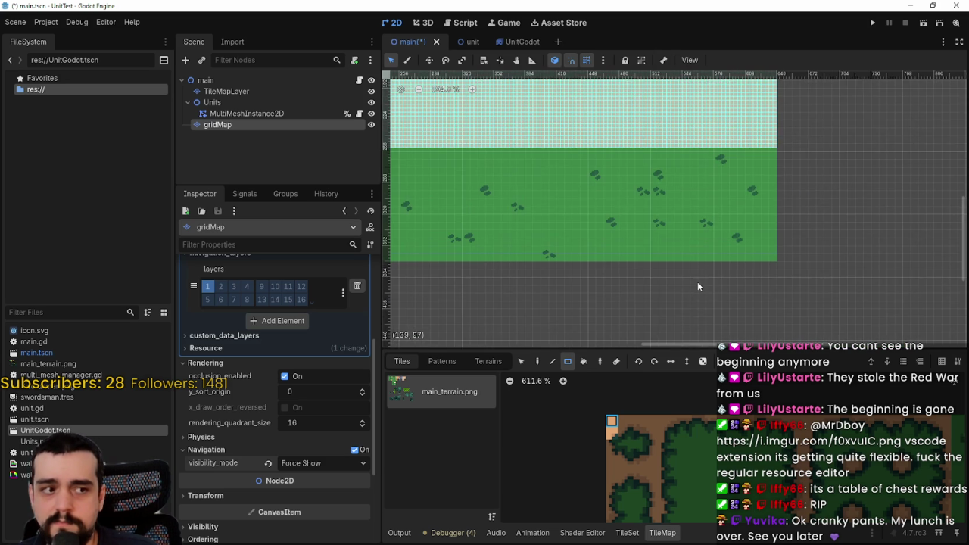
{"action": "scroll", "coordinate": [885, 272], "scroll_direction": "down", "scroll_amount": 1}
{"action": "mouse_move", "coordinate": [886, 278]}
{"action": "left_mouse_down"}
{"action": "mouse_move", "coordinate": [353, 114]}
{"action": "mouse_move", "coordinate": [408, 134]}
{"action": "left_mouse_up"}
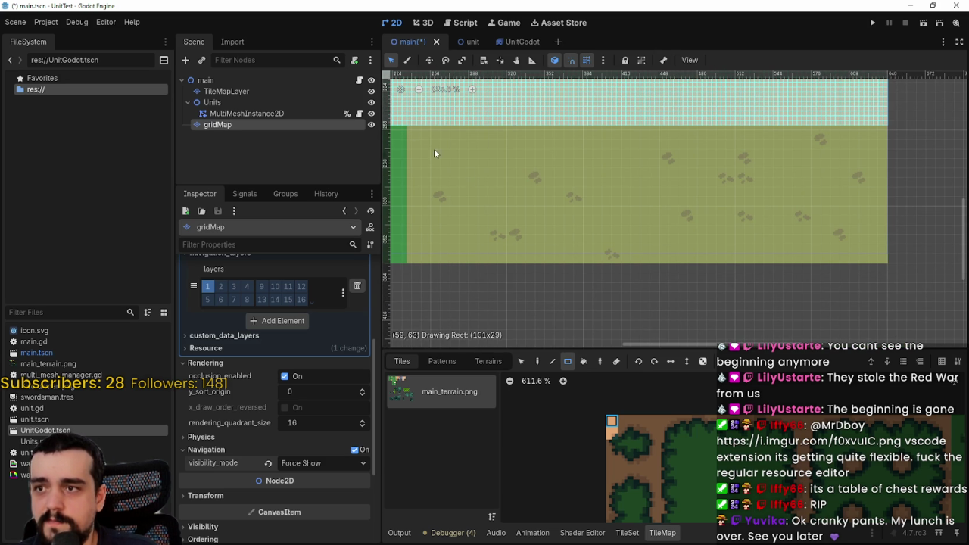
{"action": "scroll", "coordinate": [569, 199], "scroll_direction": "left", "scroll_amount": 5}
{"action": "scroll", "coordinate": [698, 298], "scroll_direction": "left", "scroll_amount": 4}
{"action": "scroll", "coordinate": [767, 265], "scroll_direction": "down", "scroll_amount": 1}
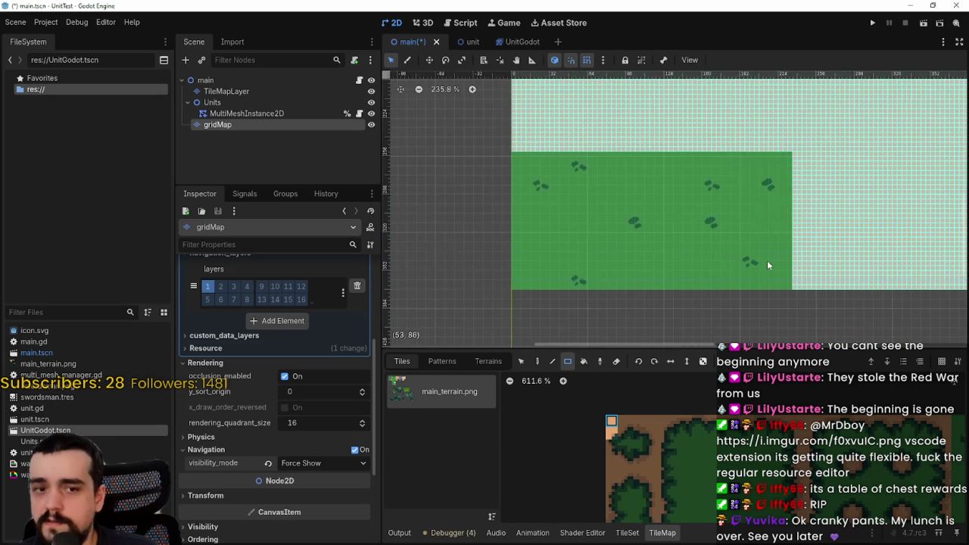
Step: Paint navigation tiles over the last uncovered grass and save the scene
{"action": "mouse_move", "coordinate": [795, 291]}
{"action": "left_mouse_down"}
{"action": "mouse_move", "coordinate": [667, 186]}
{"action": "mouse_move", "coordinate": [524, 156]}
{"action": "left_mouse_up"}
{"action": "scroll", "coordinate": [748, 197], "scroll_direction": "down", "scroll_amount": 1}
{"action": "scroll", "coordinate": [786, 134], "scroll_direction": "up", "scroll_amount": 1}
{"action": "scroll", "coordinate": [671, 205], "scroll_direction": "down", "scroll_amount": 3}
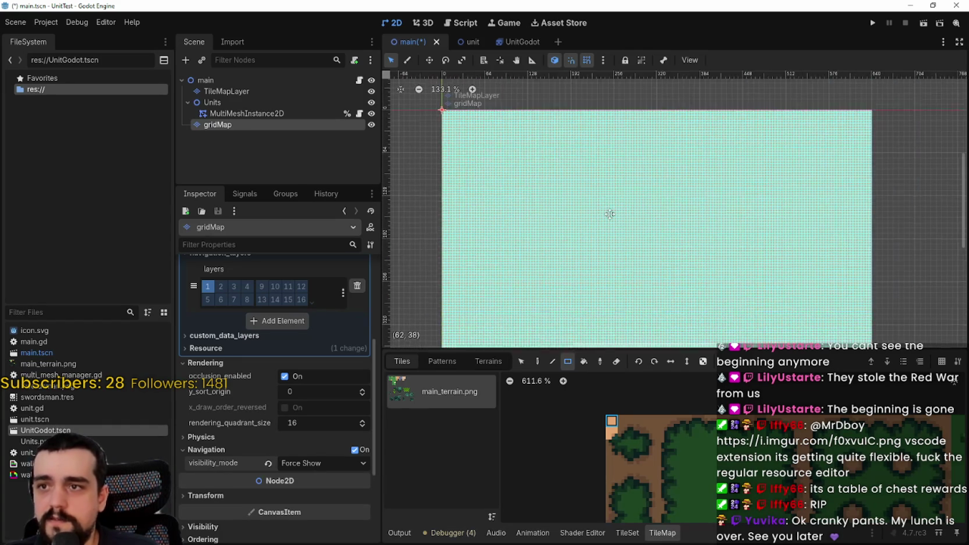
{"action": "key", "text": "ctrl+s"}
Step: Hide gridMap, move it between TileMapLayer and Units in the Scene tree, and save
{"action": "left_click", "coordinate": [372, 125]}
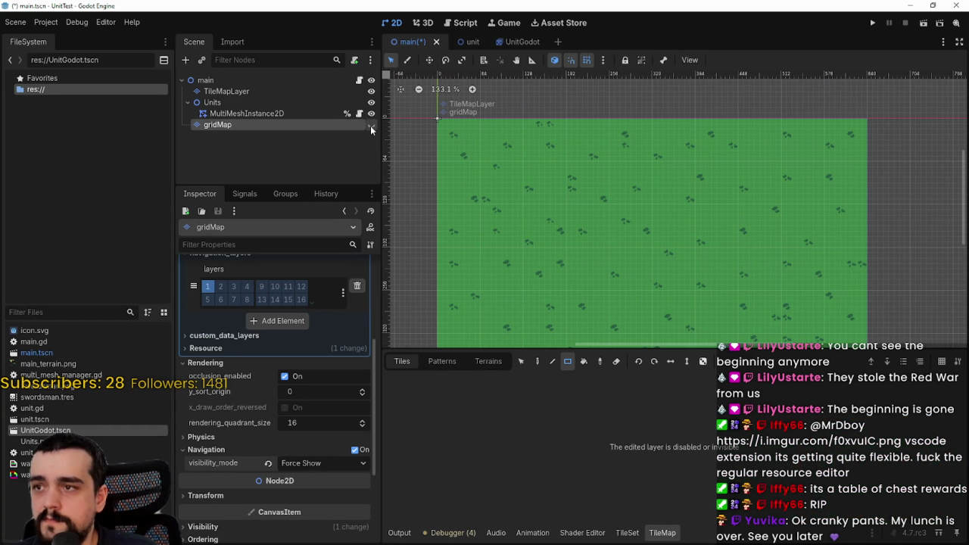
{"action": "left_click", "coordinate": [372, 126]}
{"action": "left_click", "coordinate": [371, 125]}
{"action": "key", "text": "ctrl+s"}
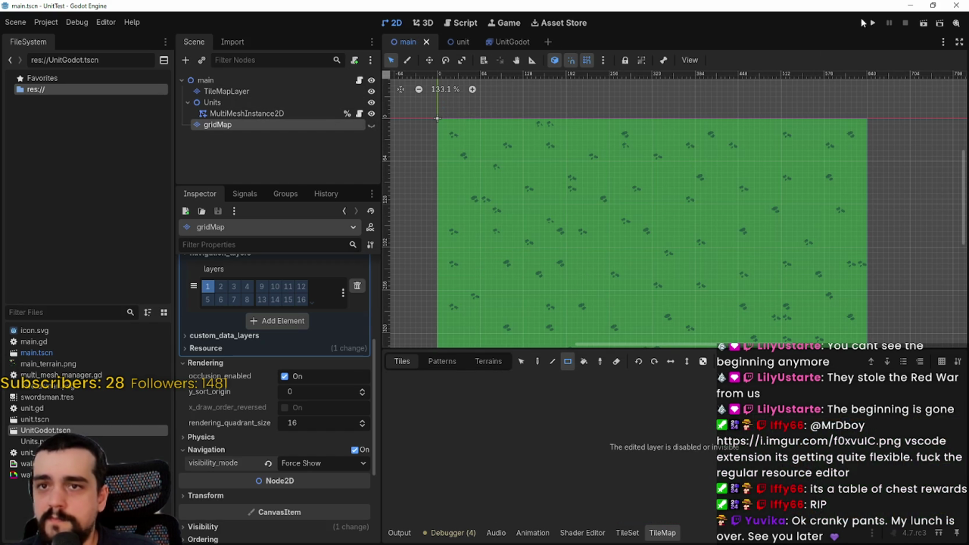
{"action": "left_click_drag", "start_coordinate": [220, 125], "coordinate": [227, 99]}
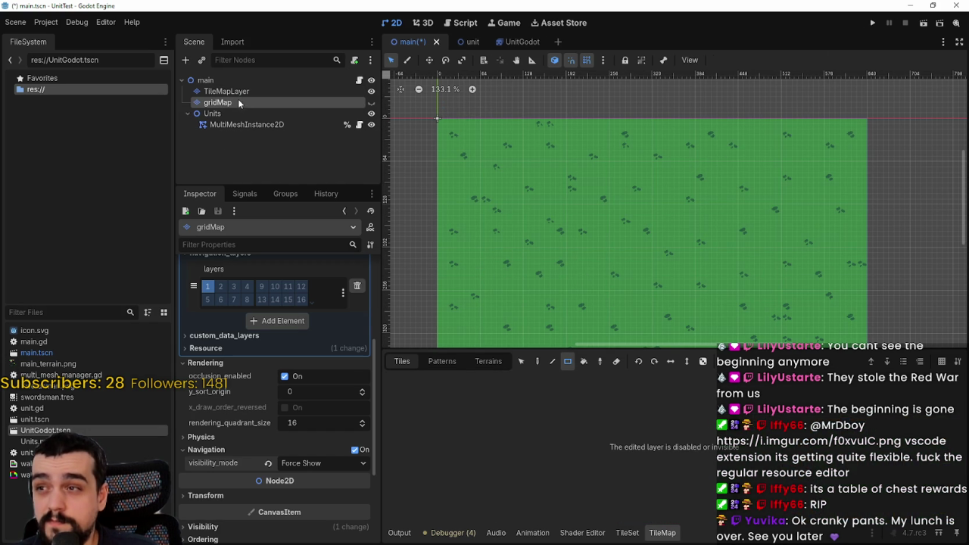
{"action": "key", "text": "ctrl+s"}
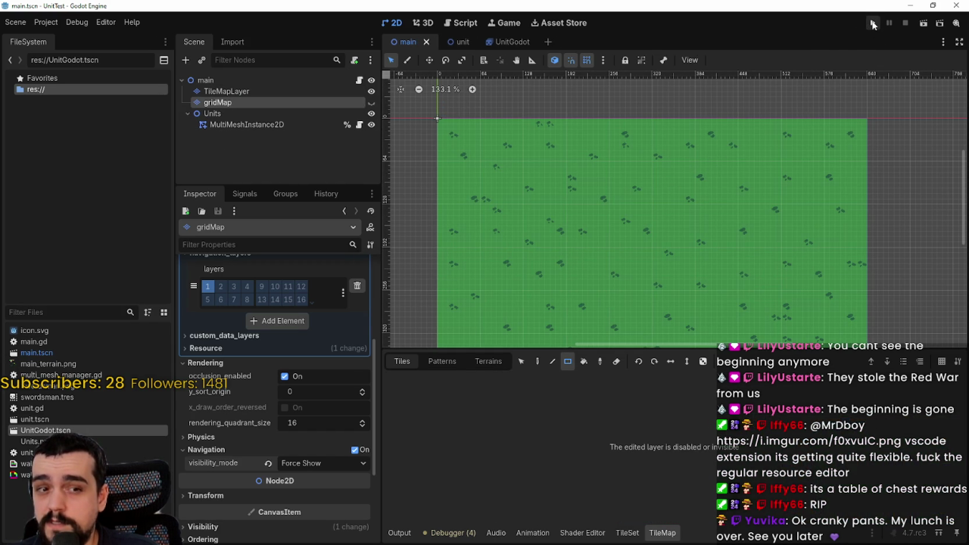
Step: Change swordsman_count on line 17 of main.gd to 100 and save the script
{"action": "left_click", "coordinate": [360, 81]}
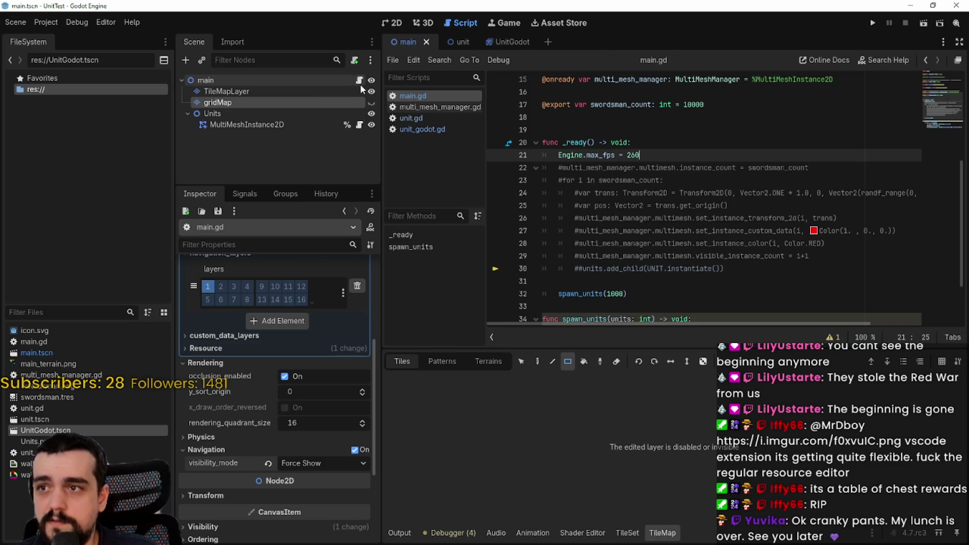
{"action": "scroll", "coordinate": [705, 151], "scroll_direction": "up", "scroll_amount": 2}
{"action": "left_click", "coordinate": [712, 143]}
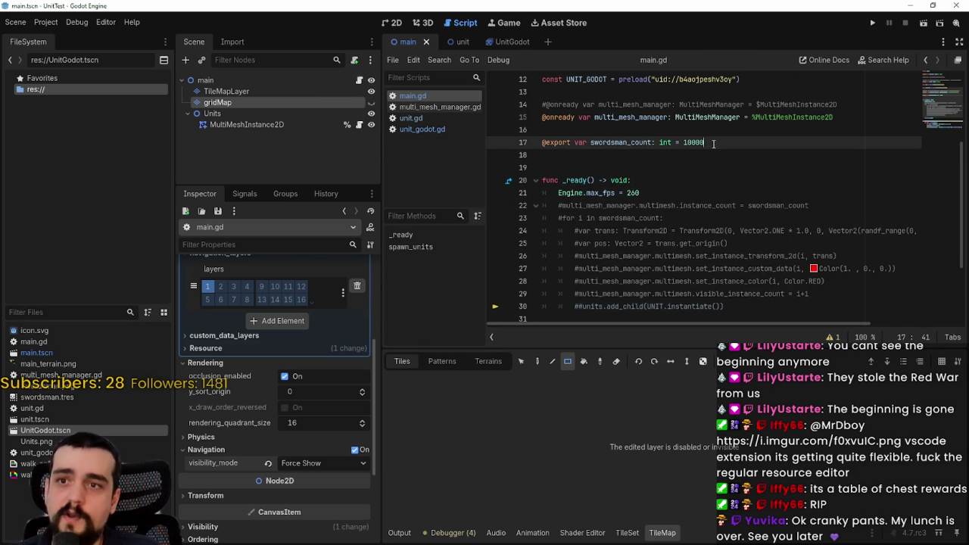
{"action": "key", "text": "BackSpace"}
{"action": "key", "text": "BackSpace"}
{"action": "key", "text": "BackSpace"}
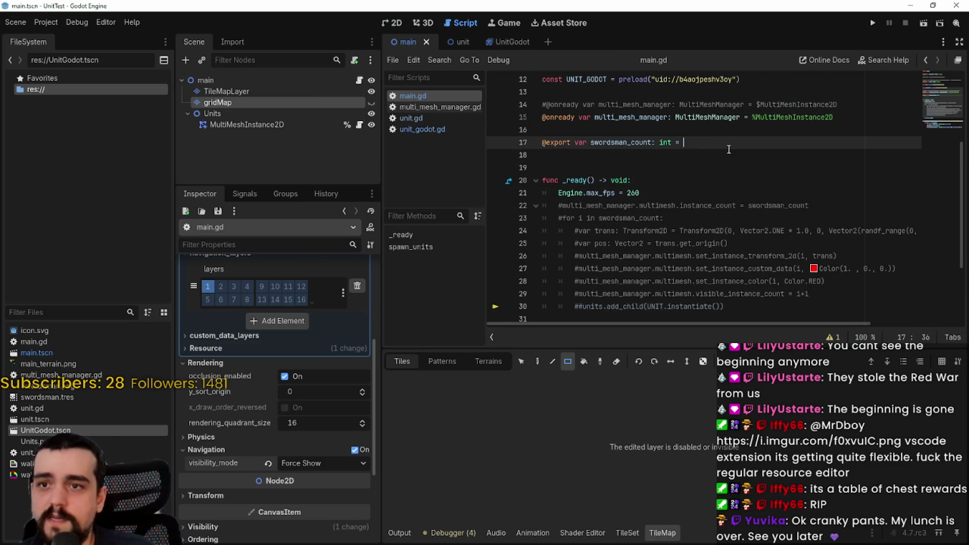
{"action": "type", "text": "100"}
{"action": "key", "text": "ctrl+s"}
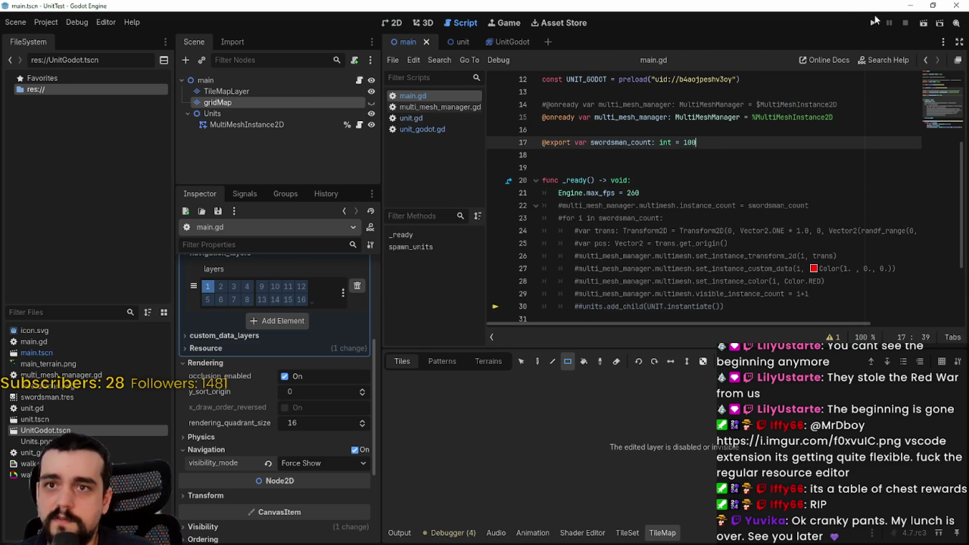
Step: Switch to the unit scene and then the UnitGodot scene
{"action": "left_click", "coordinate": [458, 41]}
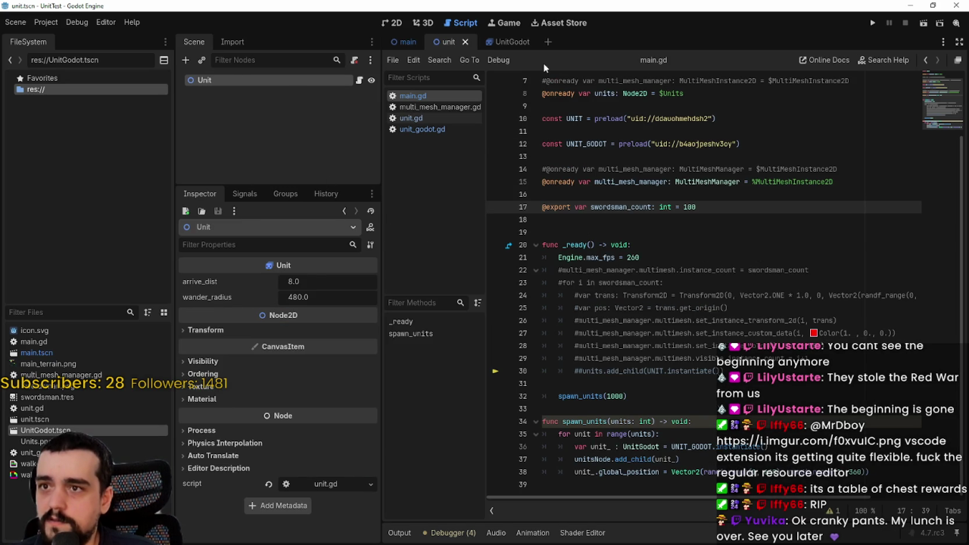
{"action": "left_click", "coordinate": [498, 45]}
{"action": "scroll", "coordinate": [298, 421], "scroll_direction": "up", "scroll_amount": 5}
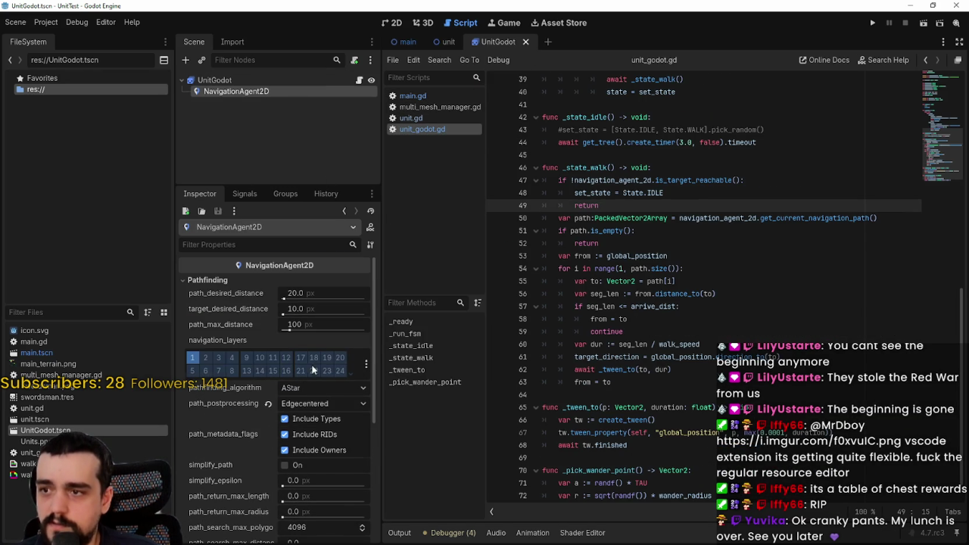
Step: Set NavigationAgent2D path_postprocessing to Edgecentered and run the project
{"action": "left_click", "coordinate": [290, 405]}
{"action": "left_click", "coordinate": [309, 437]}
{"action": "scroll", "coordinate": [310, 519], "scroll_direction": "down", "scroll_amount": 5}
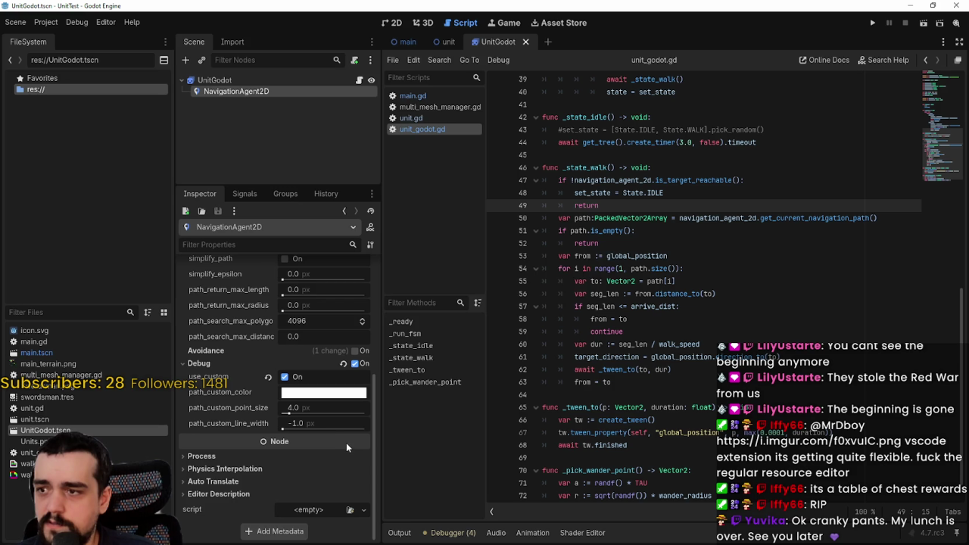
{"action": "scroll", "coordinate": [341, 440], "scroll_direction": "up", "scroll_amount": 2}
{"action": "scroll", "coordinate": [329, 476], "scroll_direction": "up", "scroll_amount": 2}
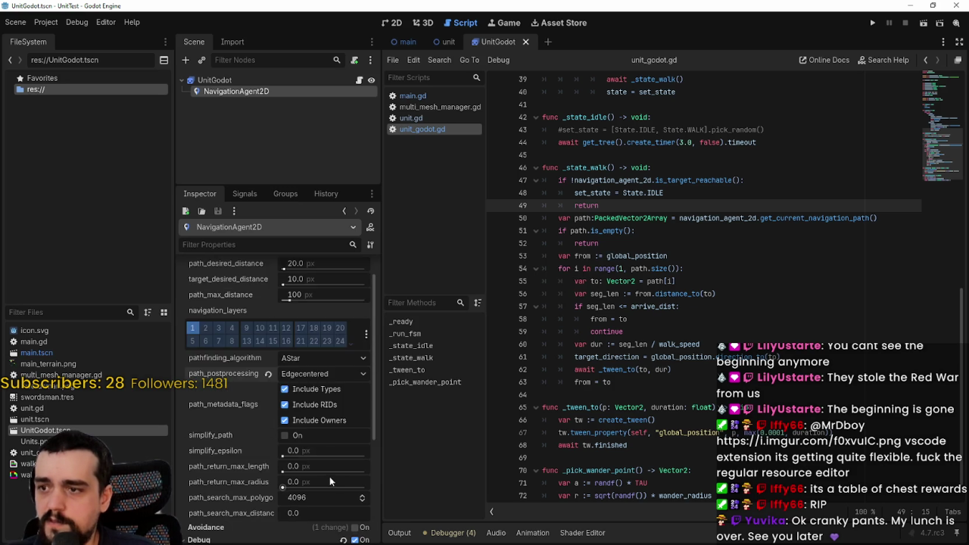
{"action": "scroll", "coordinate": [333, 466], "scroll_direction": "up", "scroll_amount": 1}
{"action": "left_click", "coordinate": [872, 23]}
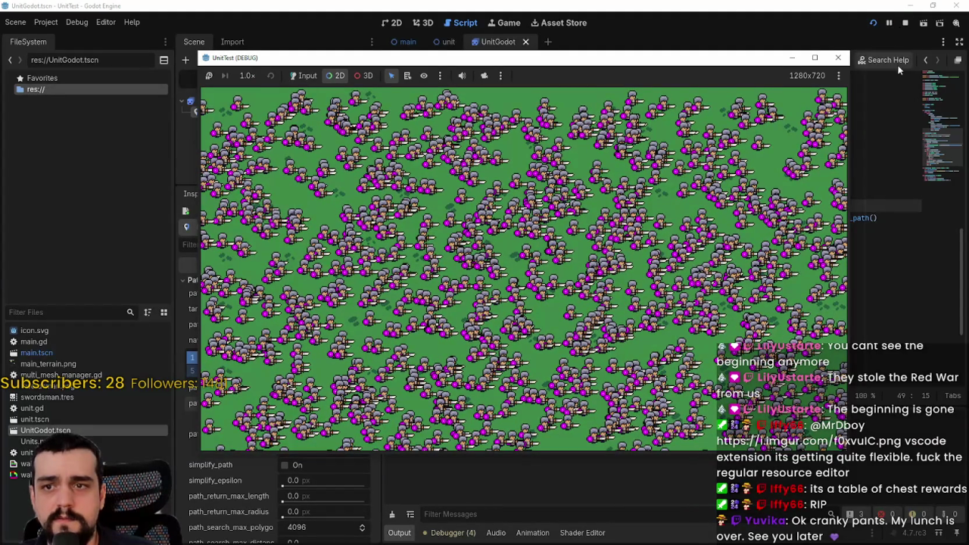
Step: Restart the game with the reduced swordsman count, then stop it
{"action": "left_click", "coordinate": [906, 23]}
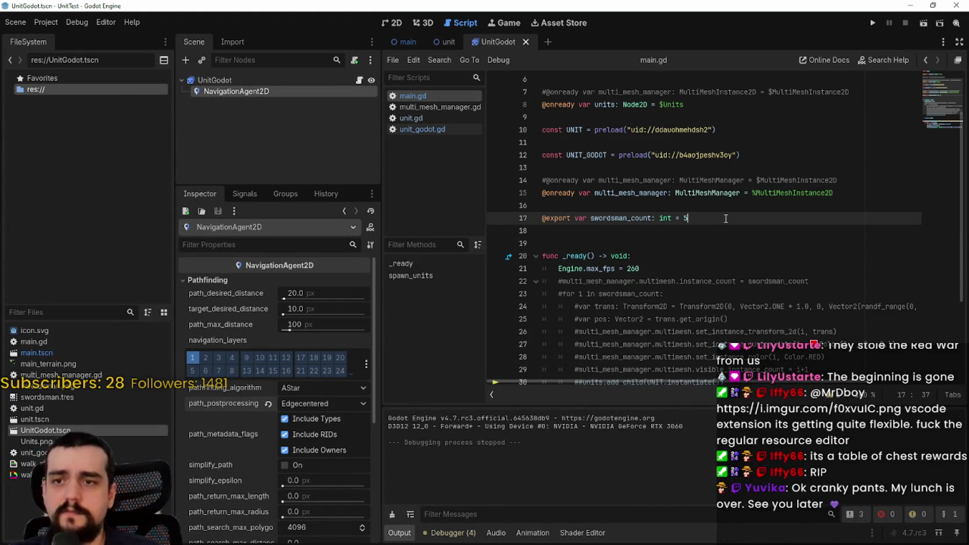
{"action": "left_click", "coordinate": [872, 23]}
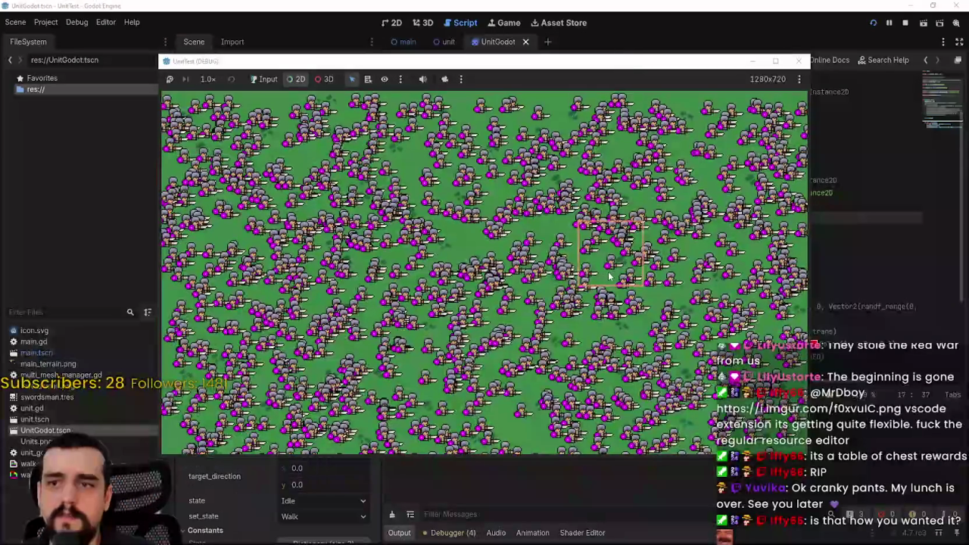
{"action": "key", "text": "F8"}
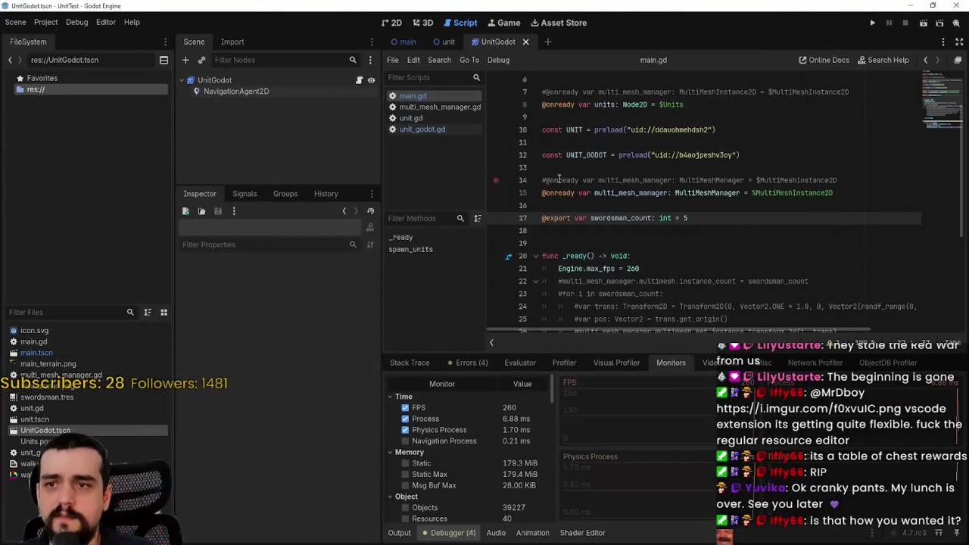
Step: Change spawn_units(1000) to spawn_units(5) and run to confirm only a few units wander
{"action": "scroll", "coordinate": [530, 182], "scroll_direction": "down", "scroll_amount": 5}
{"action": "double_click", "coordinate": [615, 230]}
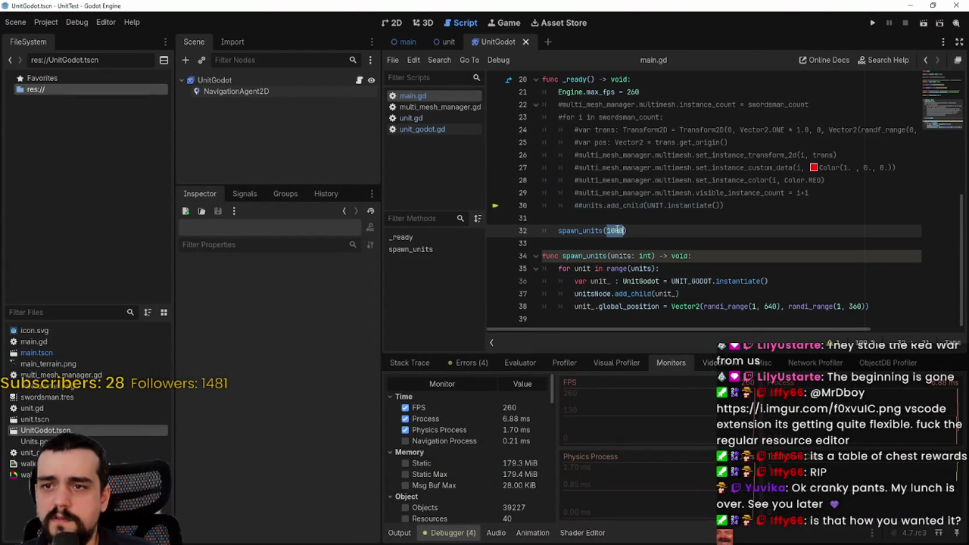
{"action": "type", "text": "5"}
{"action": "left_click", "coordinate": [872, 22]}
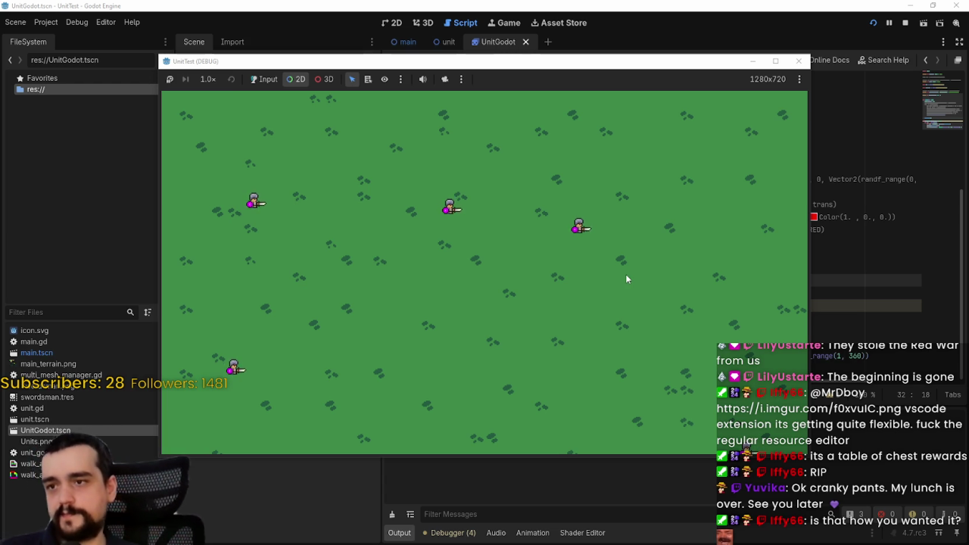
{"action": "left_click", "coordinate": [905, 23]}
{"action": "left_click", "coordinate": [413, 42]}
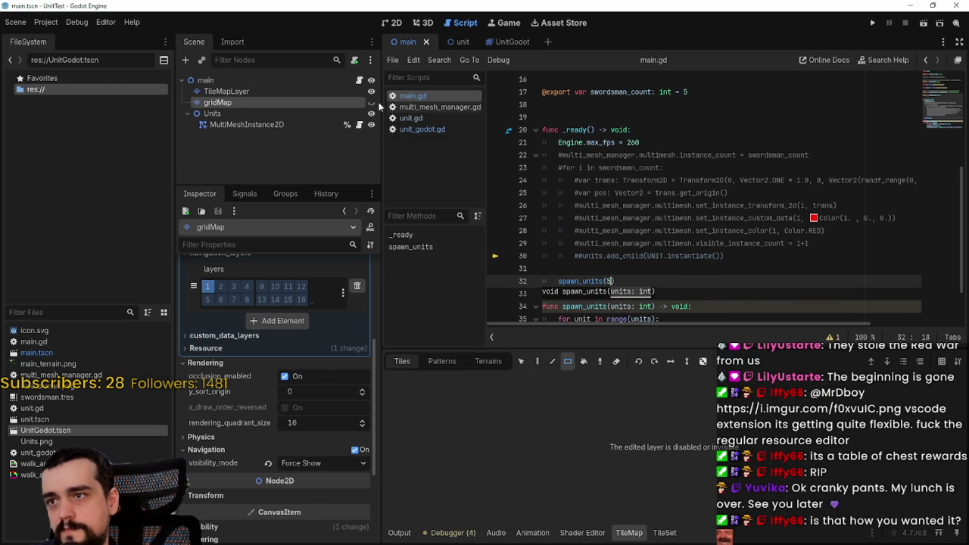
Step: Hide gridMap, then run and stop the game again
{"action": "left_click", "coordinate": [371, 102]}
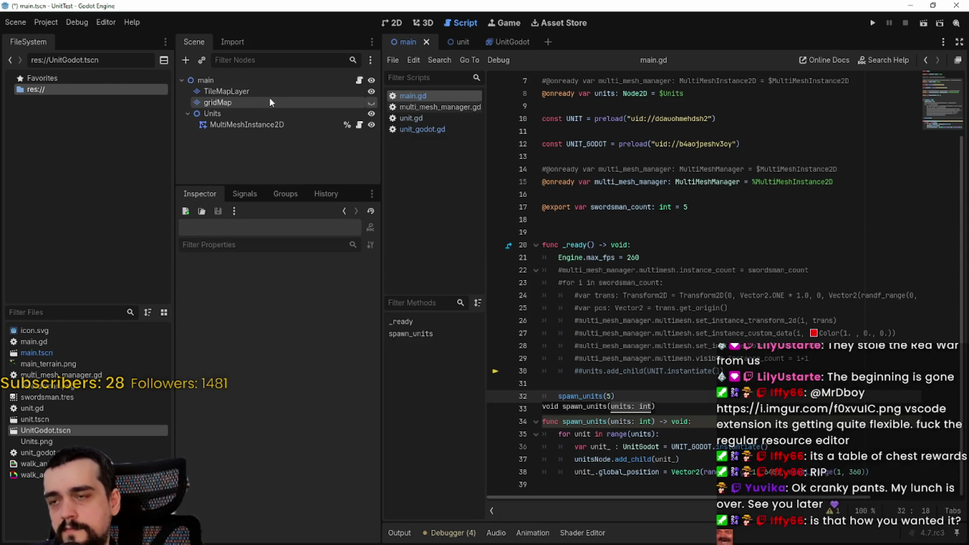
{"action": "left_click", "coordinate": [873, 23]}
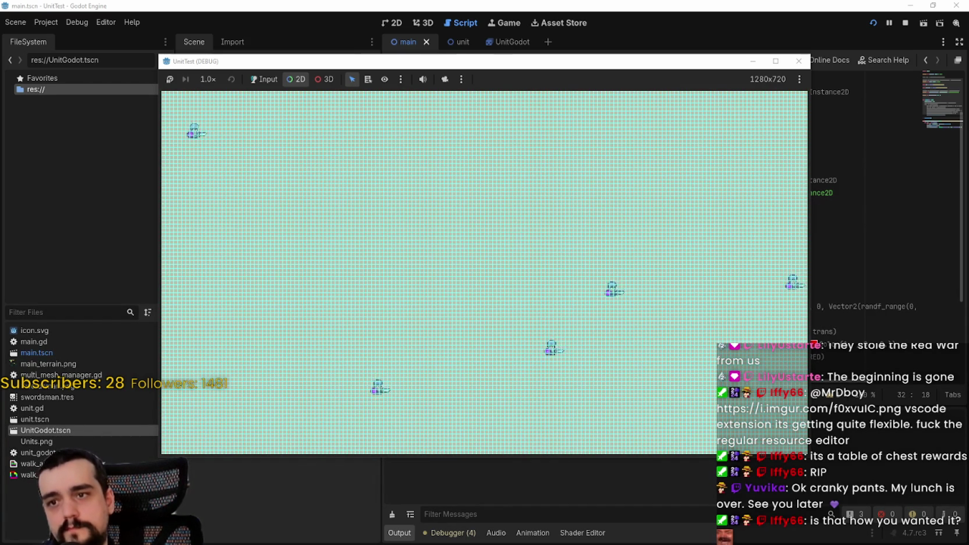
{"action": "left_click", "coordinate": [905, 24]}
{"action": "left_click", "coordinate": [220, 113]}
Step: Review the MultiMeshInstance2D, TileMapLayer and gridMap navigation_layers settings, then return to the 2D view
{"action": "left_click", "coordinate": [224, 125]}
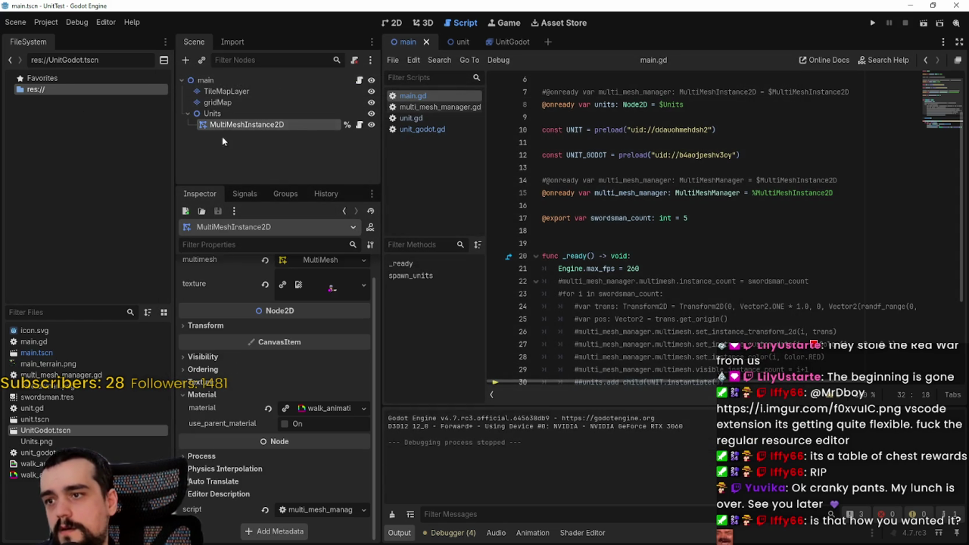
{"action": "left_click", "coordinate": [256, 94]}
{"action": "left_click", "coordinate": [254, 105]}
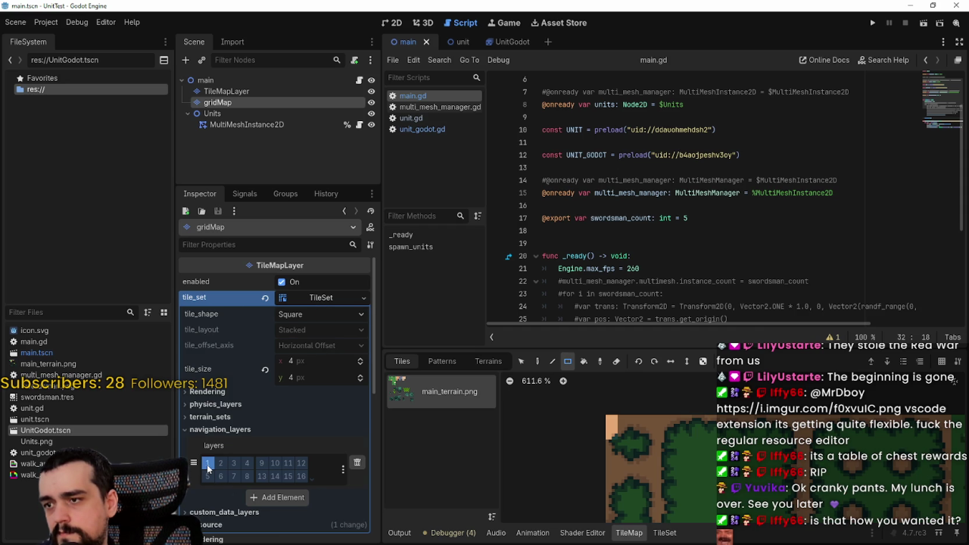
{"action": "scroll", "coordinate": [208, 469], "scroll_direction": "down", "scroll_amount": 3}
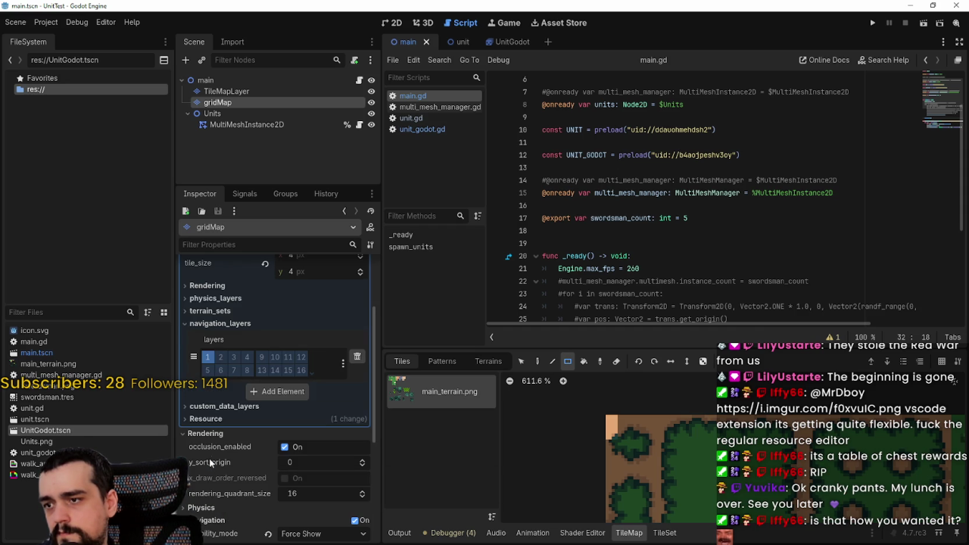
{"action": "scroll", "coordinate": [211, 454], "scroll_direction": "down", "scroll_amount": 2}
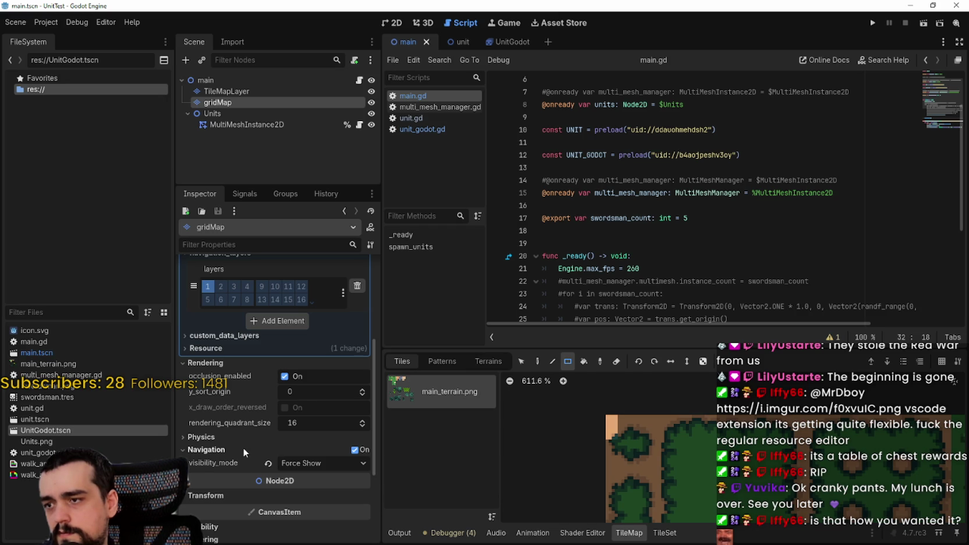
{"action": "left_click", "coordinate": [387, 23]}
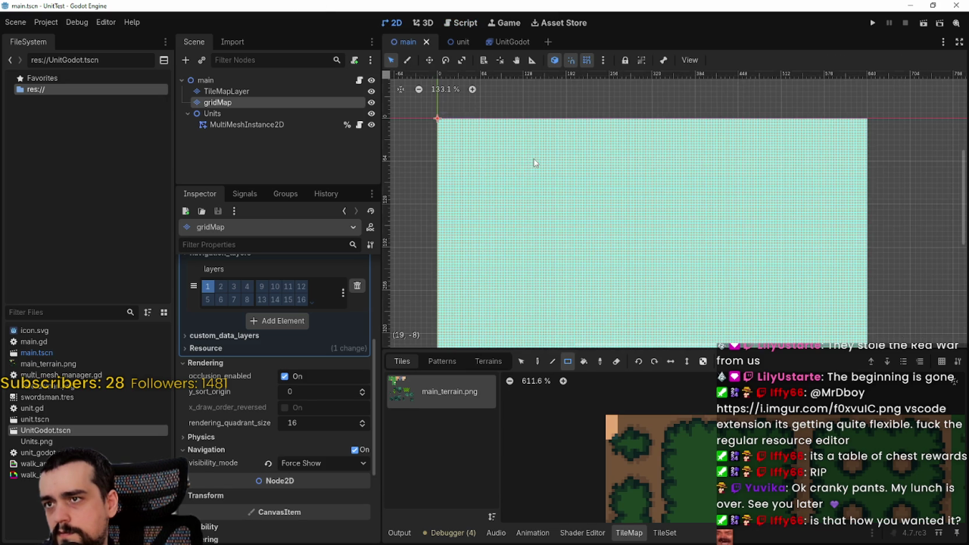
Step: Drag gridMap above TileMapLayer in the Scene tree and save main.tscn
{"action": "scroll", "coordinate": [485, 165], "scroll_direction": "up", "scroll_amount": 2}
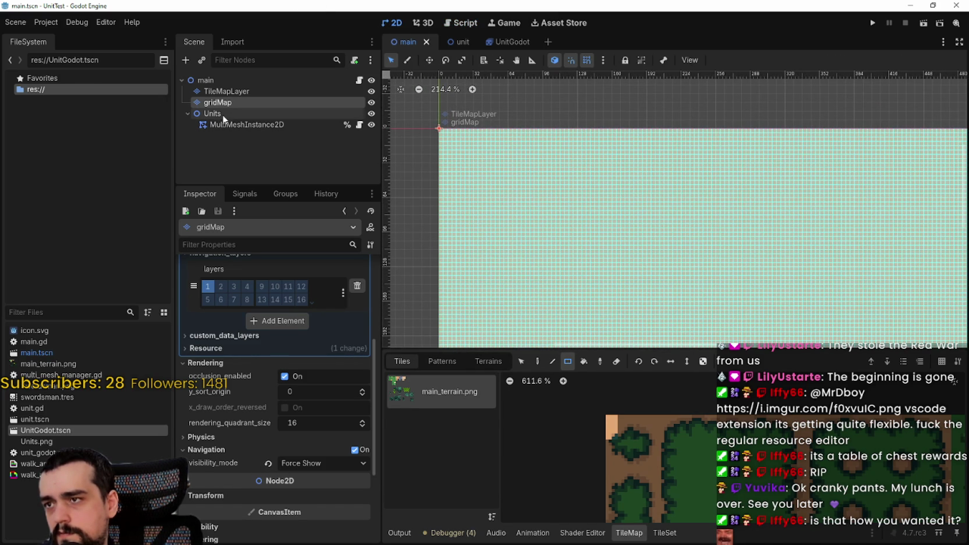
{"action": "left_click_drag", "start_coordinate": [224, 103], "coordinate": [231, 84]}
{"action": "scroll", "coordinate": [509, 177], "scroll_direction": "up", "scroll_amount": 2}
{"action": "scroll", "coordinate": [508, 181], "scroll_direction": "up", "scroll_amount": 8}
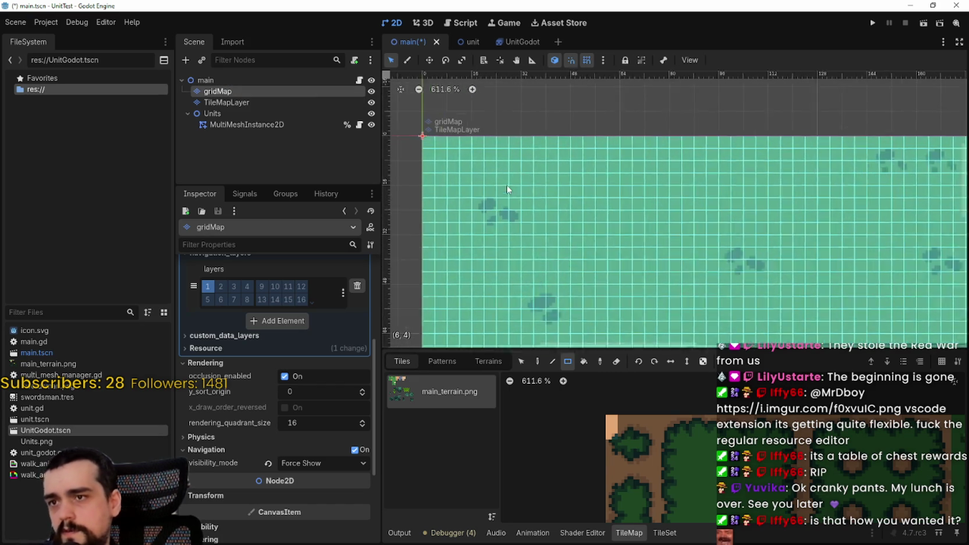
{"action": "key", "text": "ctrl+s"}
Step: Open the UnitGodot scene and select its NavigationAgent2D
{"action": "scroll", "coordinate": [461, 162], "scroll_direction": "down", "scroll_amount": 4}
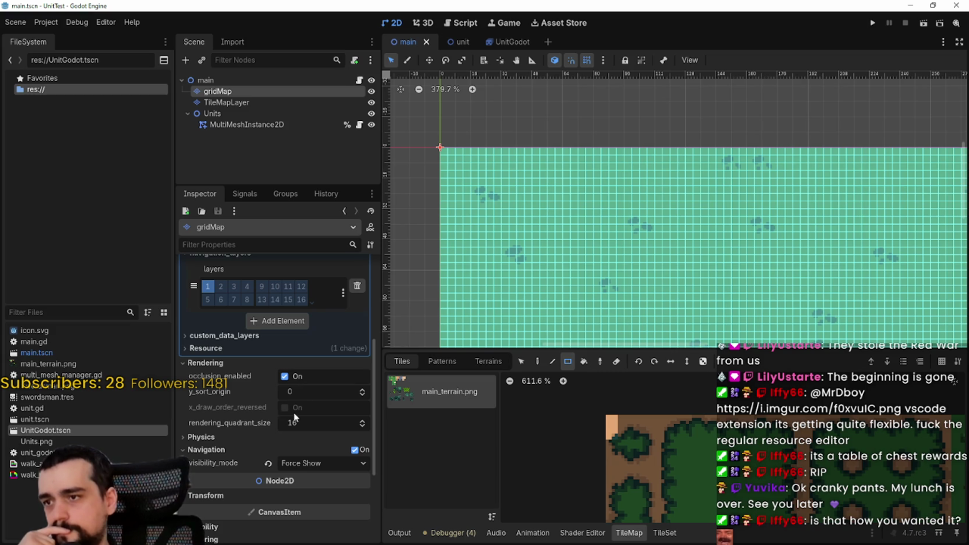
{"action": "left_click", "coordinate": [500, 42]}
{"action": "left_click", "coordinate": [249, 91]}
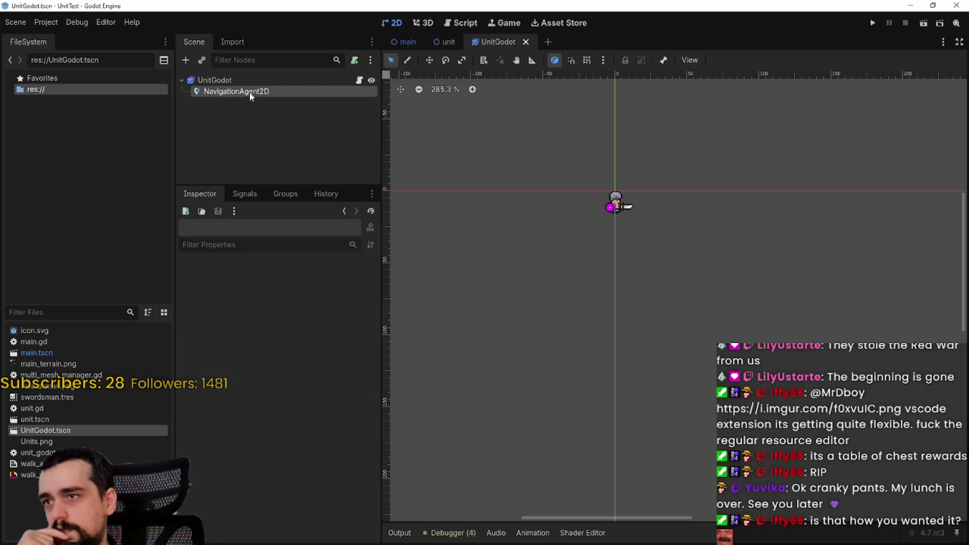
Step: Make the NavigationAgent2D debug path colour red by zeroing its green and blue
{"action": "scroll", "coordinate": [216, 497], "scroll_direction": "down", "scroll_amount": 5}
{"action": "scroll", "coordinate": [215, 498], "scroll_direction": "up", "scroll_amount": 4}
{"action": "scroll", "coordinate": [216, 498], "scroll_direction": "up", "scroll_amount": 1}
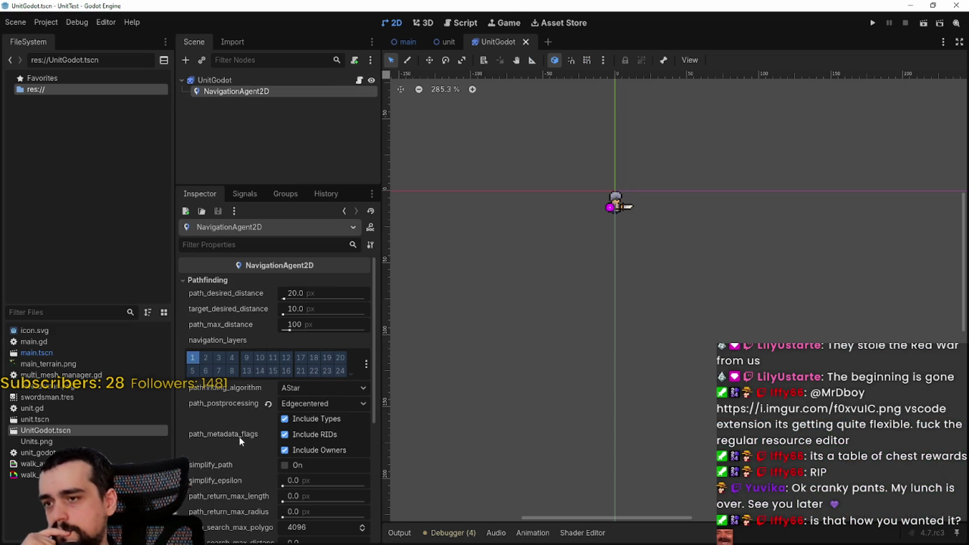
{"action": "scroll", "coordinate": [241, 442], "scroll_direction": "down", "scroll_amount": 2}
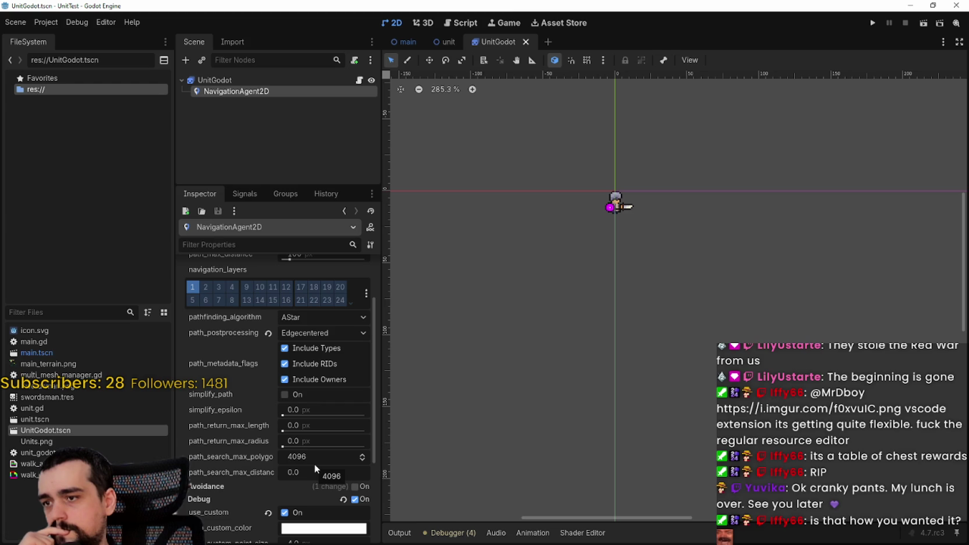
{"action": "scroll", "coordinate": [239, 394], "scroll_direction": "down", "scroll_amount": 1}
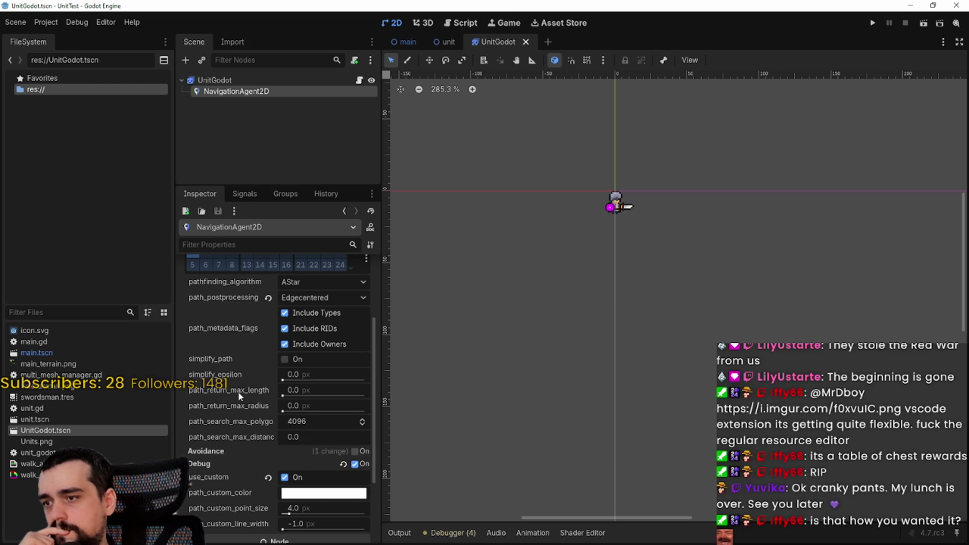
{"action": "scroll", "coordinate": [238, 391], "scroll_direction": "down", "scroll_amount": 1}
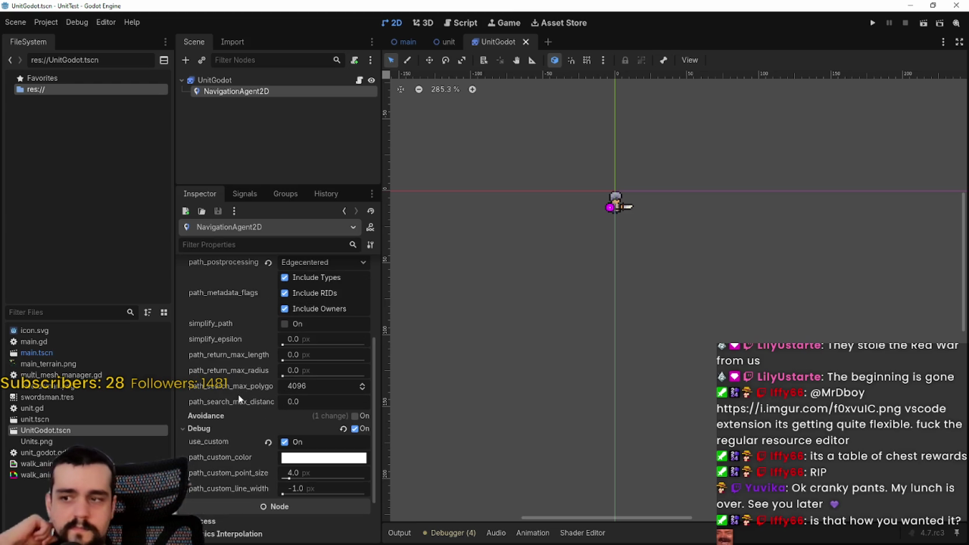
{"action": "left_click", "coordinate": [351, 465]}
{"action": "mouse_move", "coordinate": [311, 333]}
{"action": "left_mouse_down"}
{"action": "mouse_move", "coordinate": [265, 334]}
{"action": "mouse_move", "coordinate": [265, 352]}
{"action": "left_mouse_up"}
{"action": "left_click", "coordinate": [306, 536]}
Step: Open the unit_godot.gd script
{"action": "scroll", "coordinate": [290, 369], "scroll_direction": "up", "scroll_amount": 5}
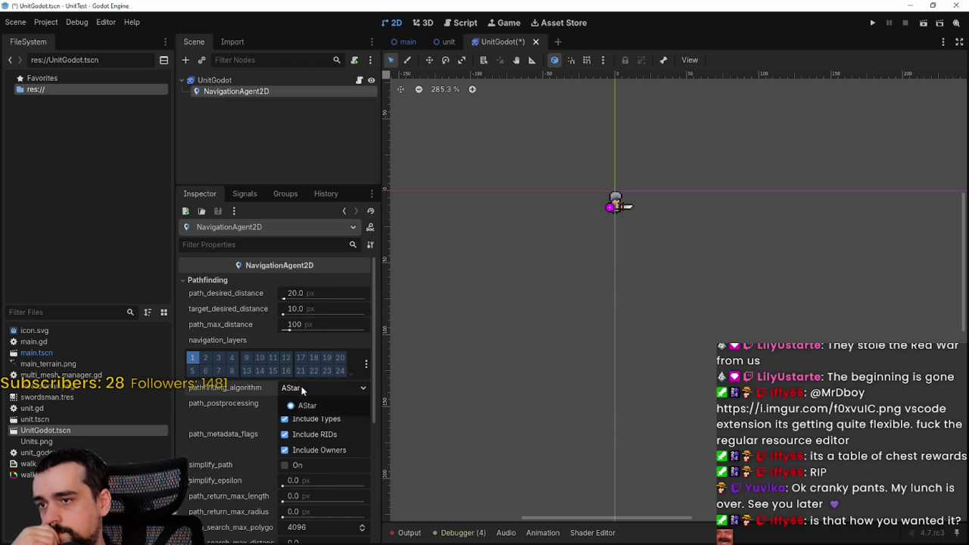
{"action": "scroll", "coordinate": [303, 447], "scroll_direction": "down", "scroll_amount": 4}
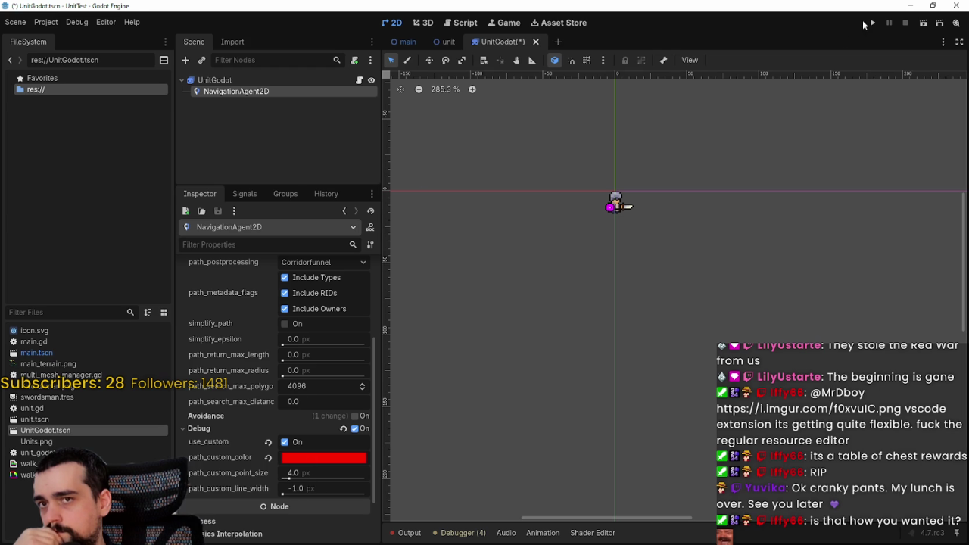
{"action": "left_click", "coordinate": [359, 80]}
{"action": "scroll", "coordinate": [681, 367], "scroll_direction": "up", "scroll_amount": 5}
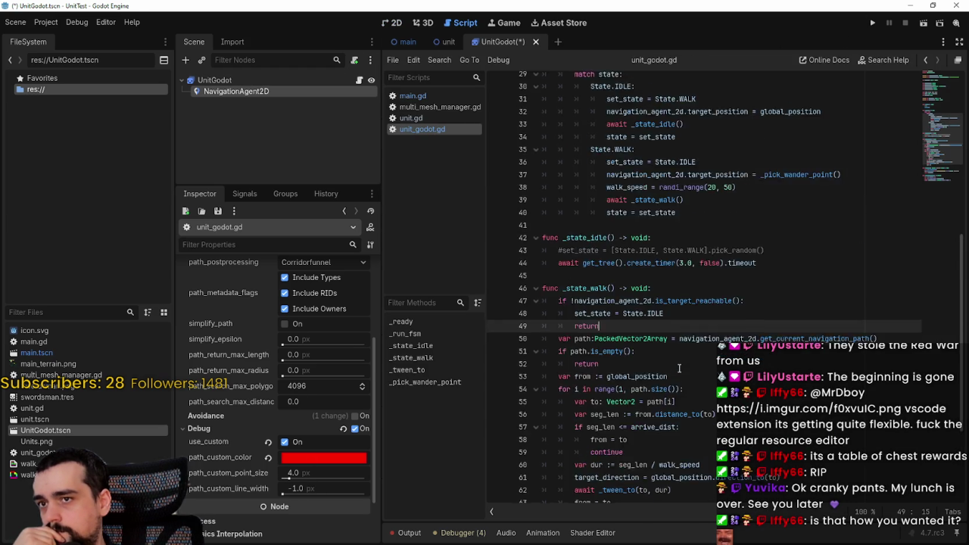
Step: Put the caret on the return at line 52 of unit_godot.gd and run the project
{"action": "scroll", "coordinate": [667, 333], "scroll_direction": "down", "scroll_amount": 2}
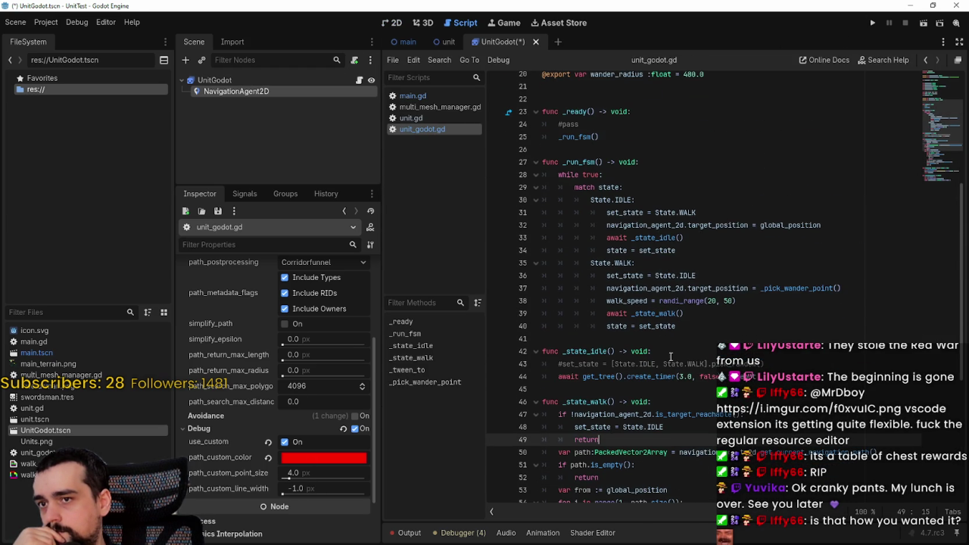
{"action": "scroll", "coordinate": [678, 368], "scroll_direction": "down", "scroll_amount": 5}
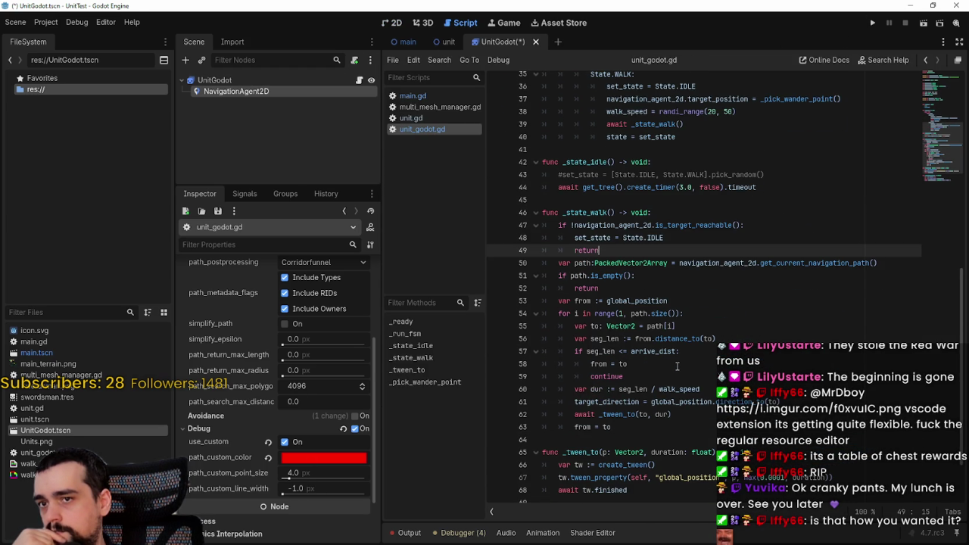
{"action": "left_click", "coordinate": [666, 288]}
{"action": "scroll", "coordinate": [758, 227], "scroll_direction": "down", "scroll_amount": 1}
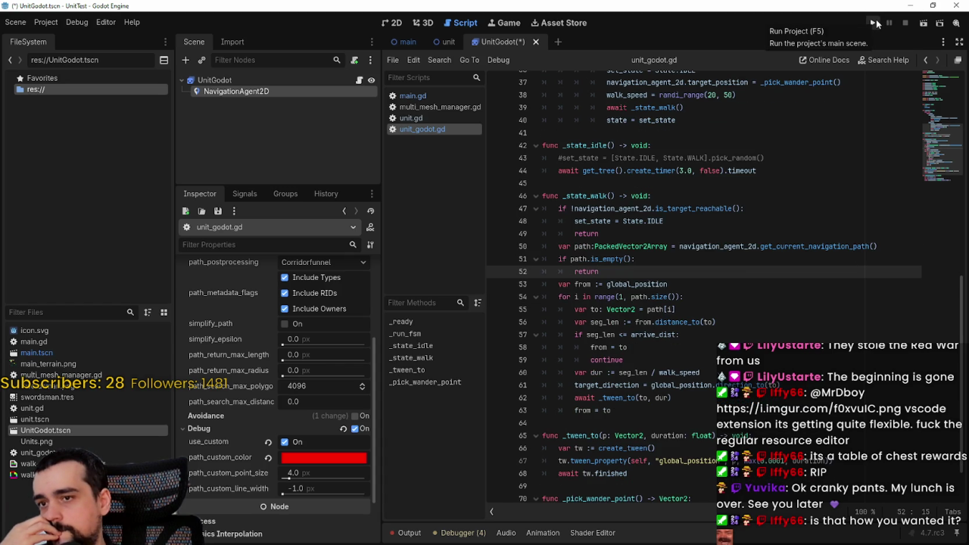
{"action": "left_click", "coordinate": [875, 23]}
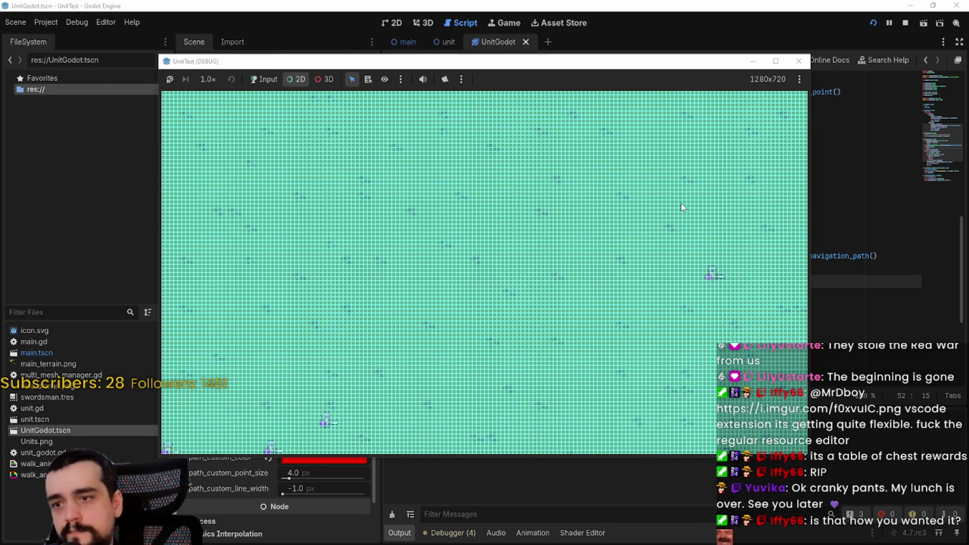
Step: Stop the game and highlight every use of navigation_agent_2d in the script
{"action": "left_click", "coordinate": [906, 22]}
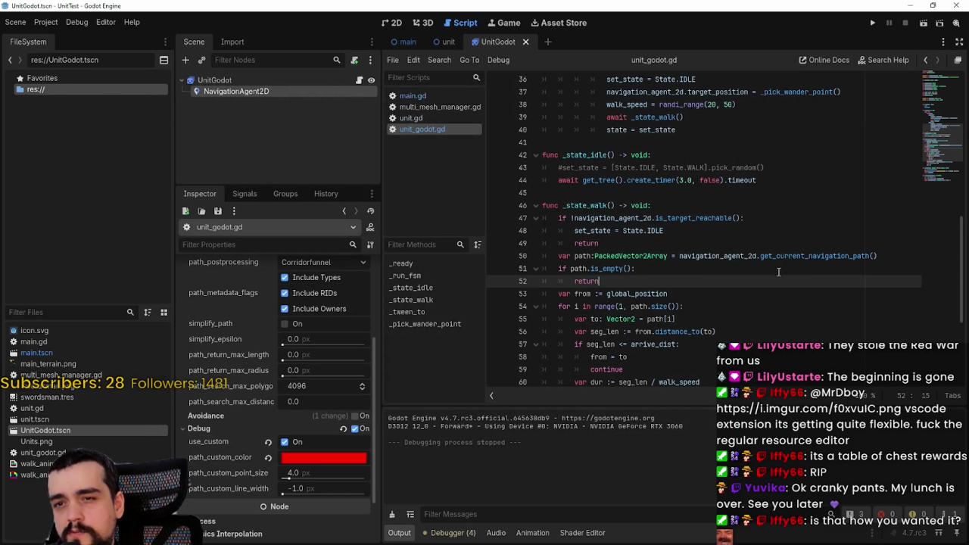
{"action": "double_click", "coordinate": [746, 256]}
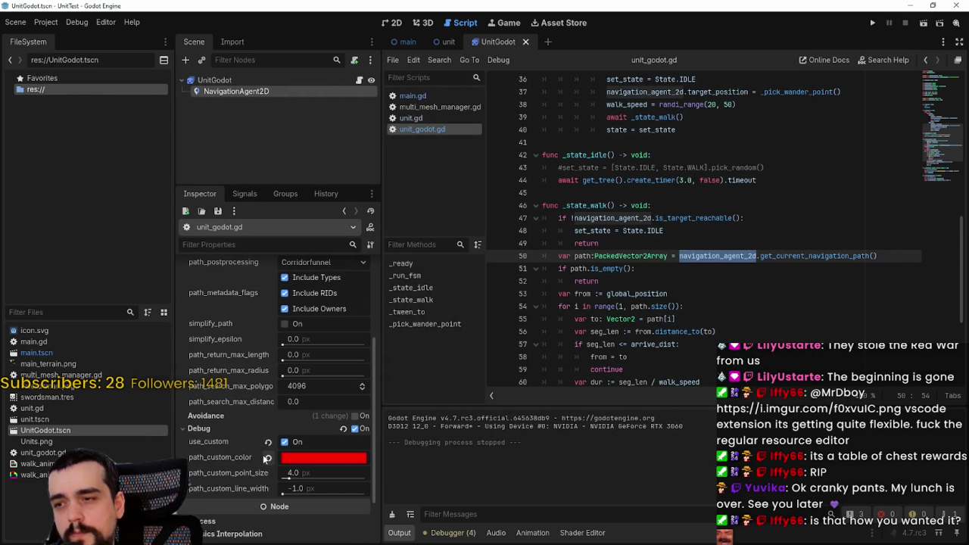
{"action": "scroll", "coordinate": [239, 434], "scroll_direction": "down", "scroll_amount": 2}
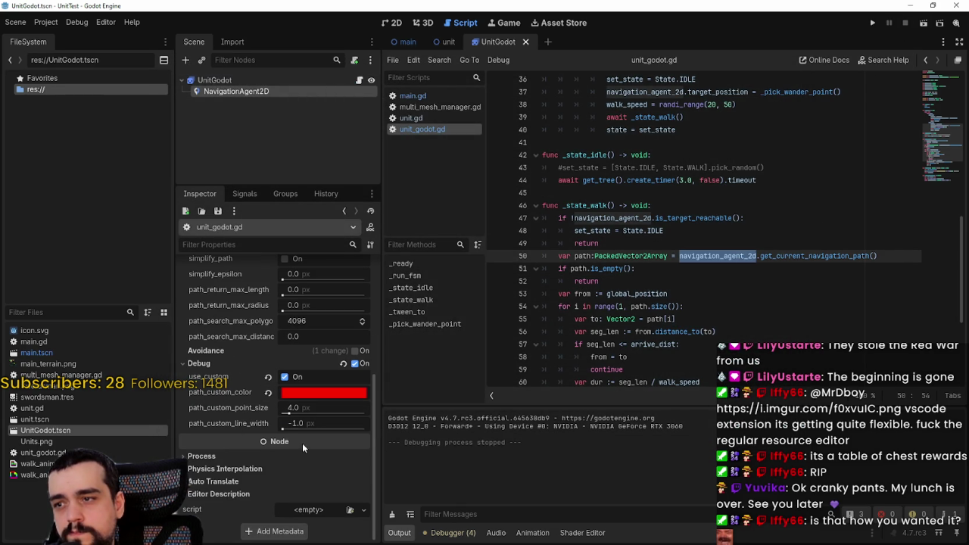
{"action": "left_click", "coordinate": [712, 281]}
{"action": "scroll", "coordinate": [241, 405], "scroll_direction": "up", "scroll_amount": 3}
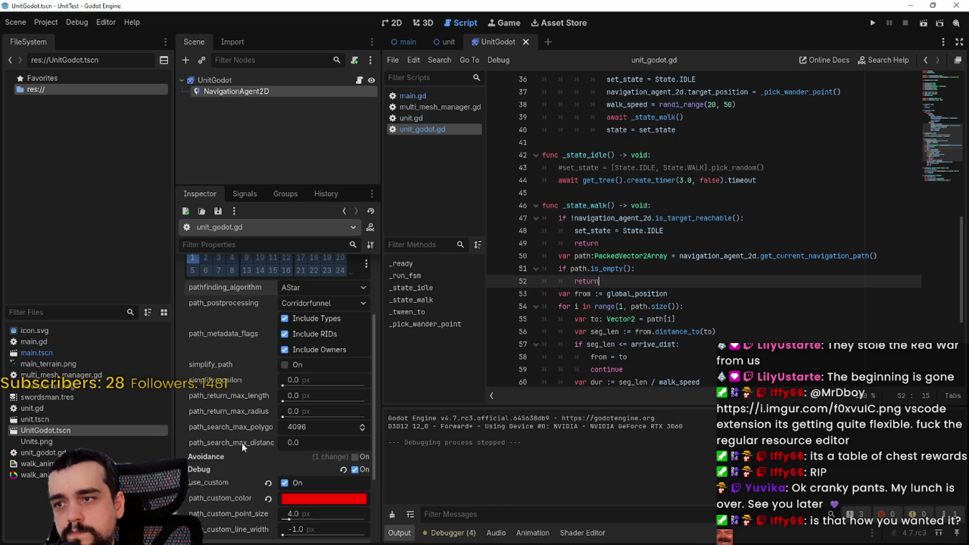
Step: Set the agent's path postprocessing to Edgecentered
{"action": "left_click", "coordinate": [309, 290]}
{"action": "left_click", "coordinate": [307, 305]}
{"action": "left_click", "coordinate": [322, 303]}
{"action": "left_click", "coordinate": [311, 333]}
{"action": "scroll", "coordinate": [304, 407], "scroll_direction": "up", "scroll_amount": 2}
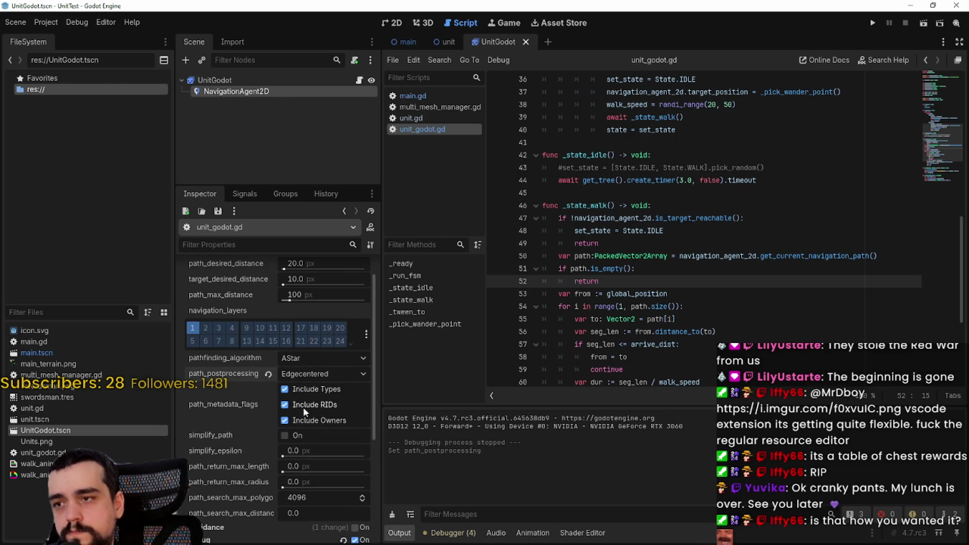
{"action": "scroll", "coordinate": [304, 412], "scroll_direction": "down", "scroll_amount": 4}
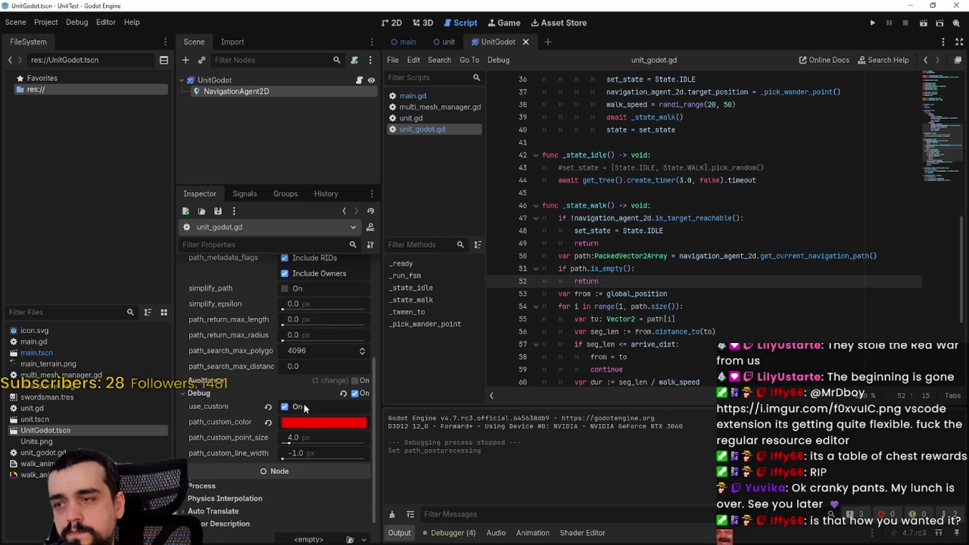
Step: Add 'await get_tree().physics_frame' after the return on line 49, save, and run the game
{"action": "left_click", "coordinate": [725, 272]}
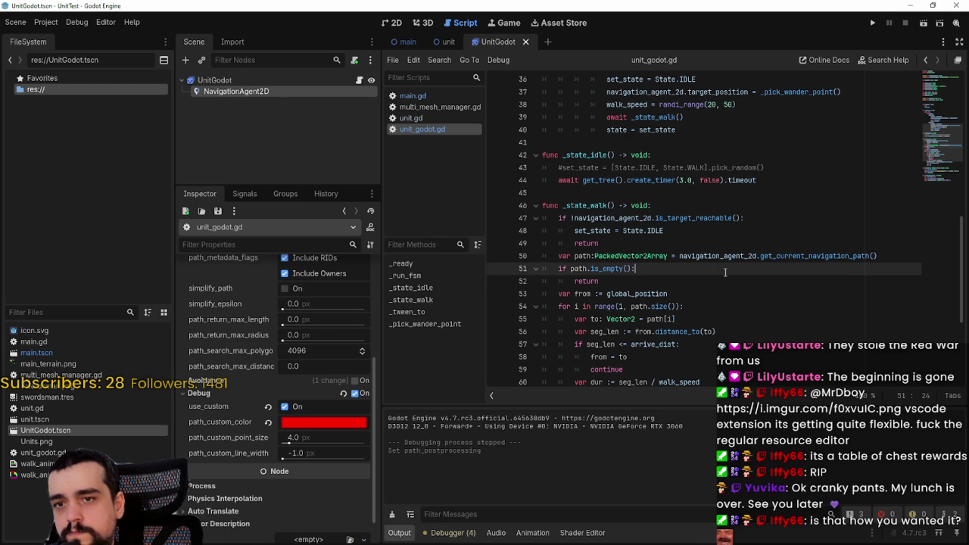
{"action": "left_click", "coordinate": [692, 205]}
{"action": "key", "text": "Down"}
{"action": "key", "text": "Down"}
{"action": "key", "text": "Down"}
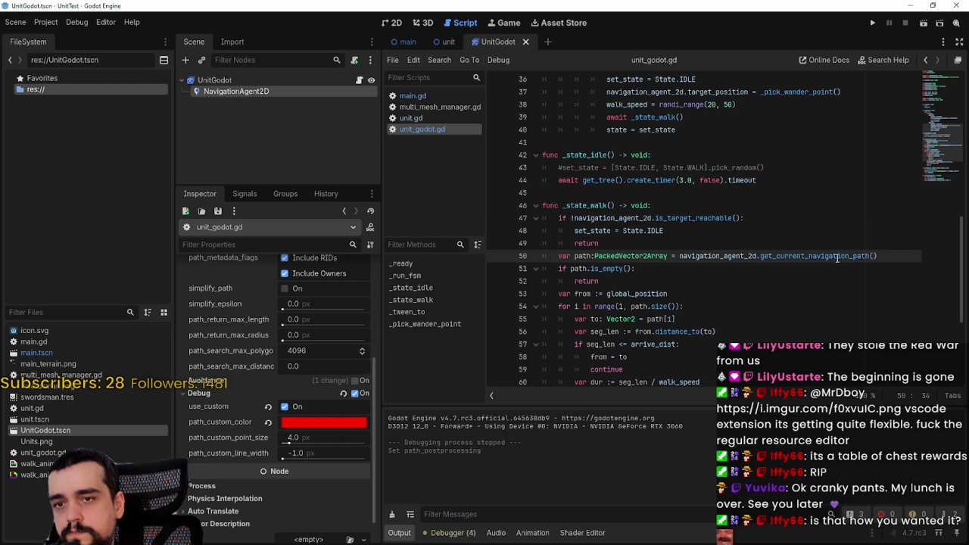
{"action": "left_click", "coordinate": [723, 246]}
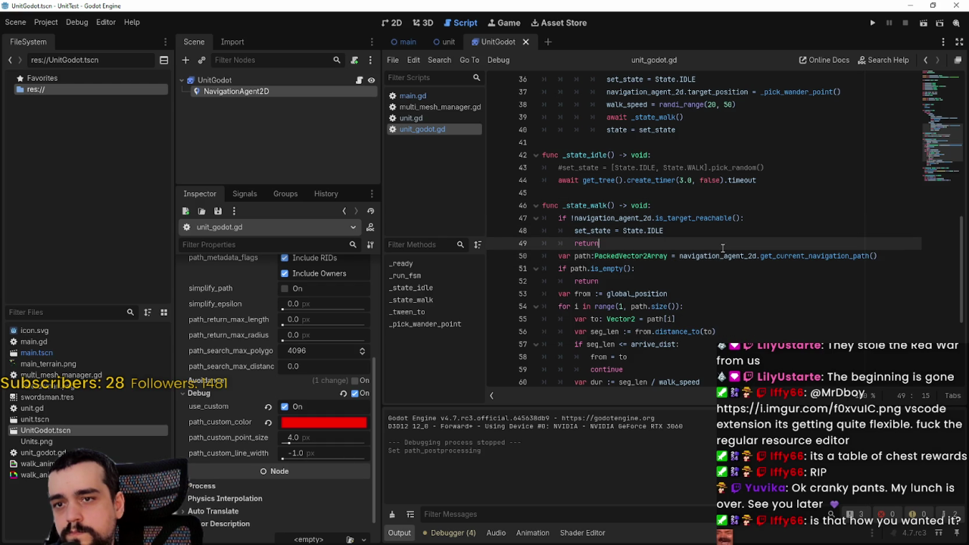
{"action": "key", "text": "Return"}
{"action": "type", "text": "await"}
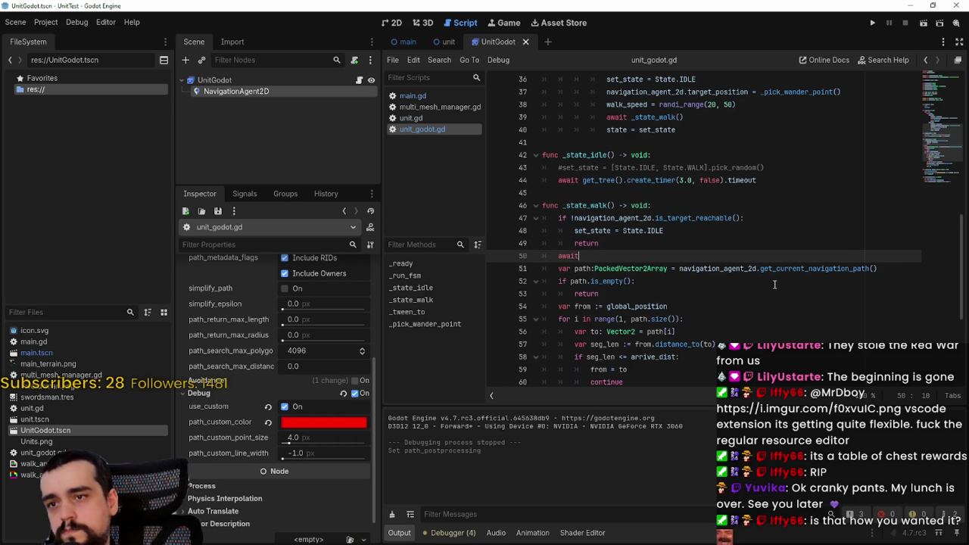
{"action": "type", "text": " get"}
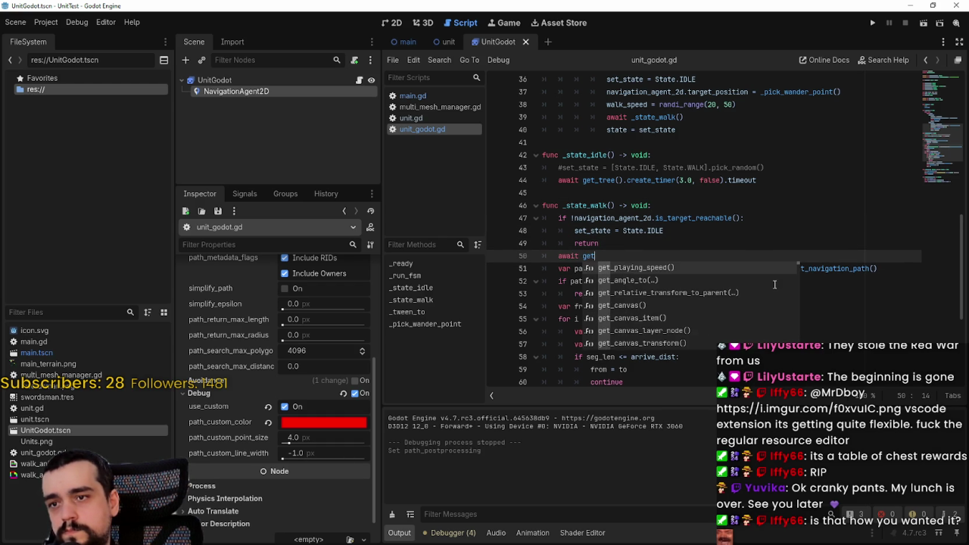
{"action": "type", "text": "_tree"}
{"action": "key", "text": "Return"}
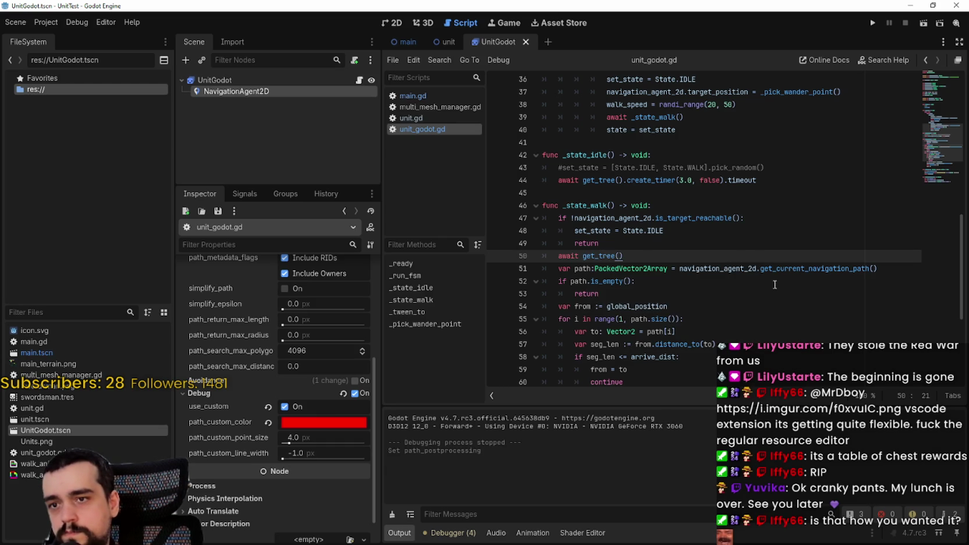
{"action": "key", "text": "Return"}
{"action": "key", "text": "ctrl+s"}
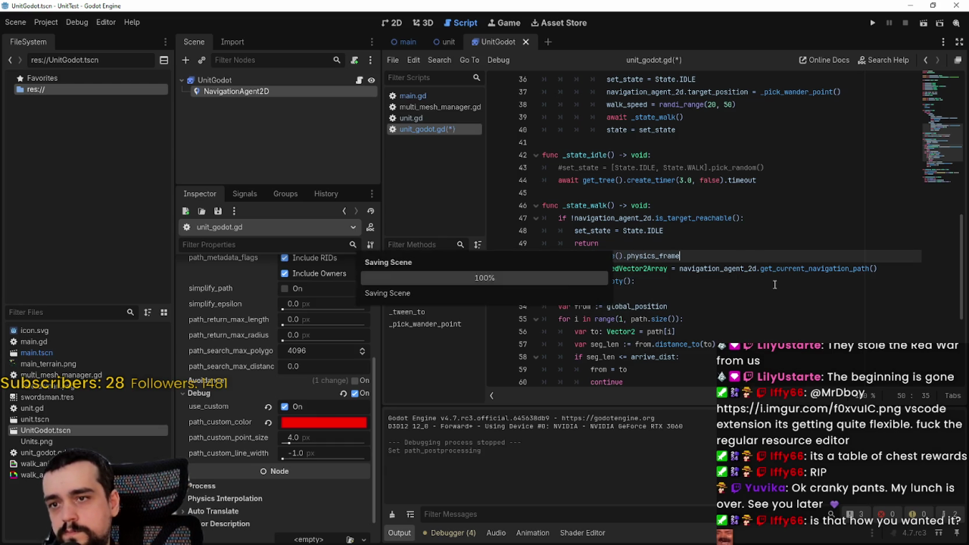
{"action": "left_click", "coordinate": [873, 22]}
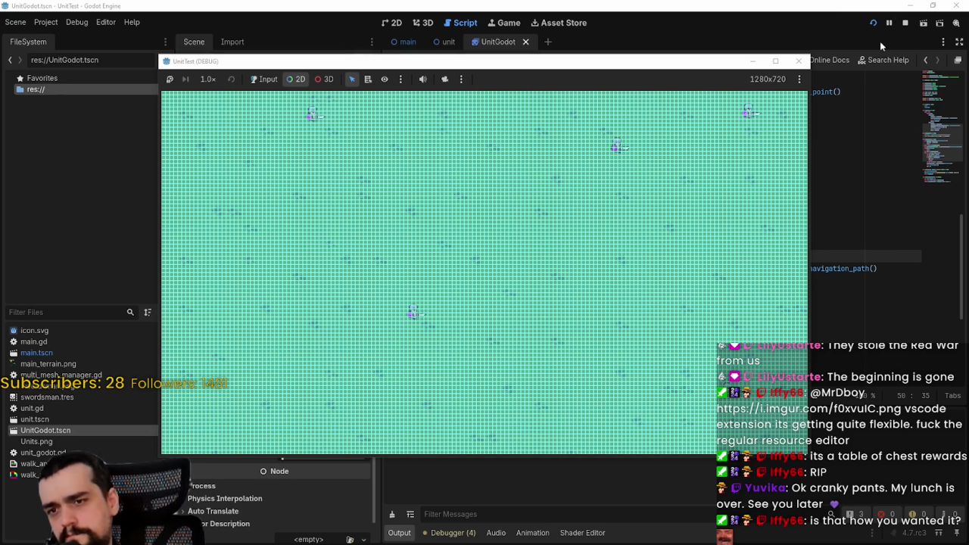
Step: Stop the game and add a print(path) line below the navigation path line
{"action": "left_click", "coordinate": [909, 24]}
{"action": "scroll", "coordinate": [855, 243], "scroll_direction": "down", "scroll_amount": 1}
{"action": "left_click", "coordinate": [899, 231]}
{"action": "key", "text": "Return"}
{"action": "type", "text": "path"}
{"action": "left_click", "coordinate": [658, 217]}
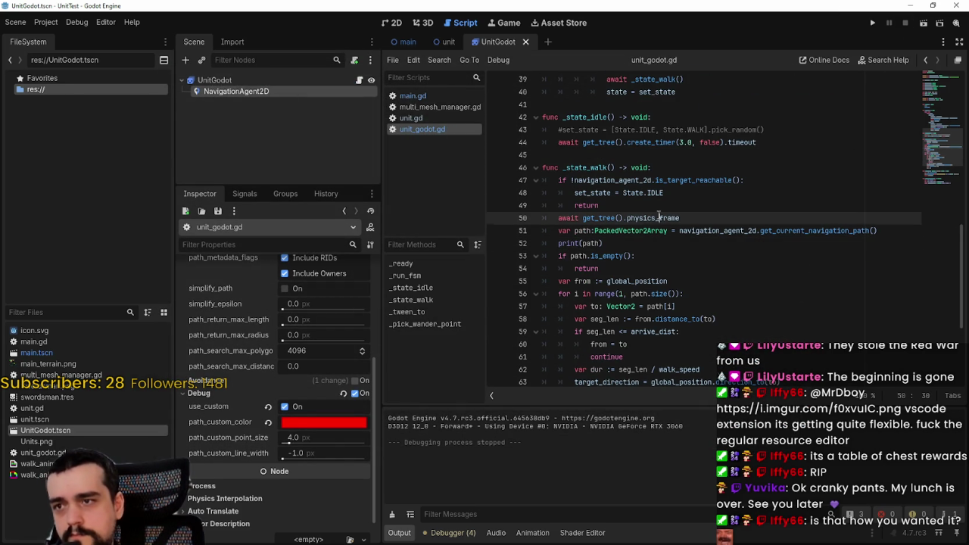
Step: Run the game, read the printed path arrays in the output, then stop it
{"action": "left_click", "coordinate": [872, 23]}
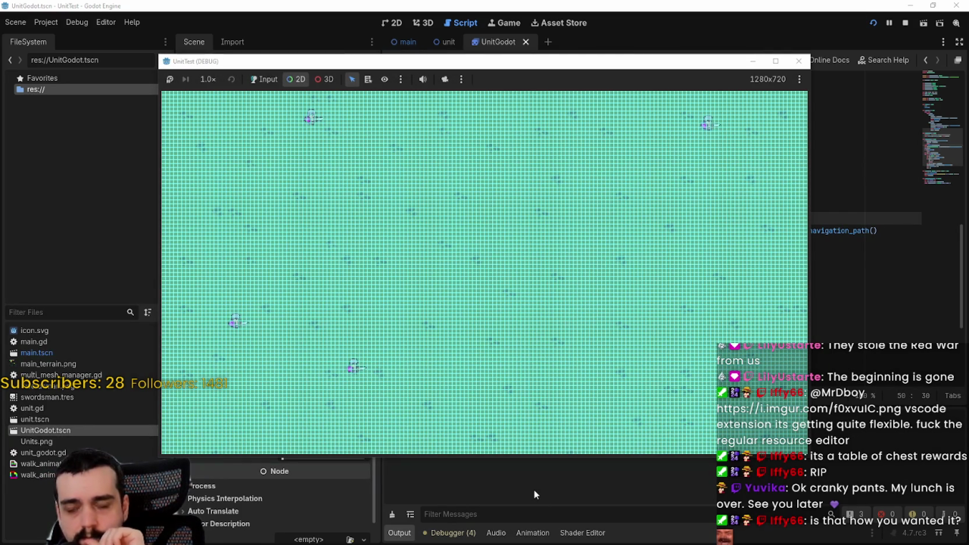
{"action": "left_click", "coordinate": [534, 489]}
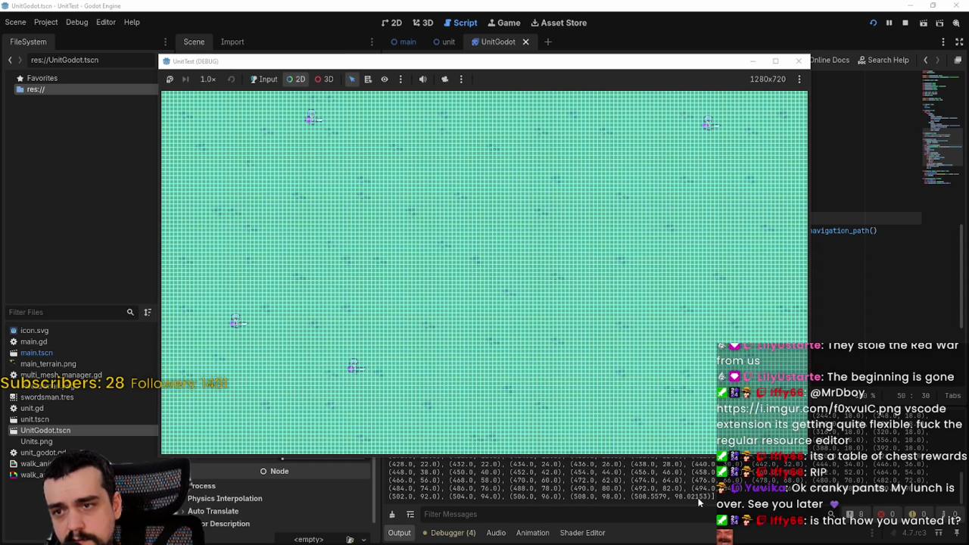
{"action": "left_click", "coordinate": [698, 503]}
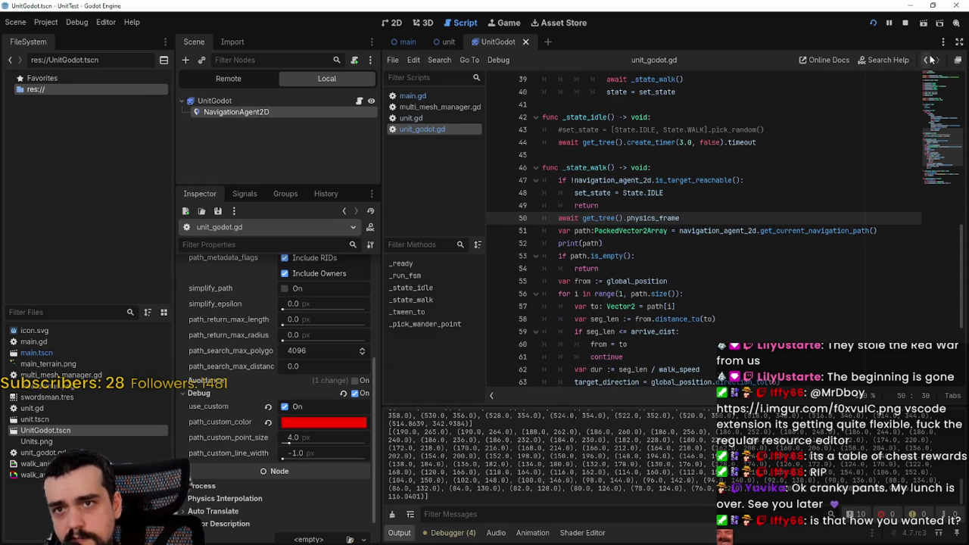
{"action": "left_click", "coordinate": [905, 22]}
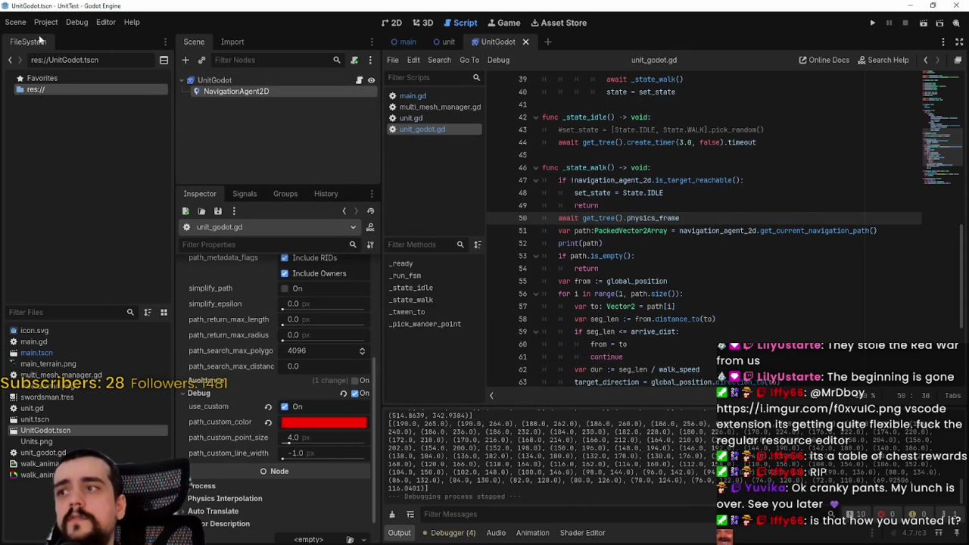
{"action": "left_click", "coordinate": [45, 22]}
Step: Browse the Project Settings navigation pages, settling on Navigation 2D with the DEFAULT engine
{"action": "left_click", "coordinate": [54, 38]}
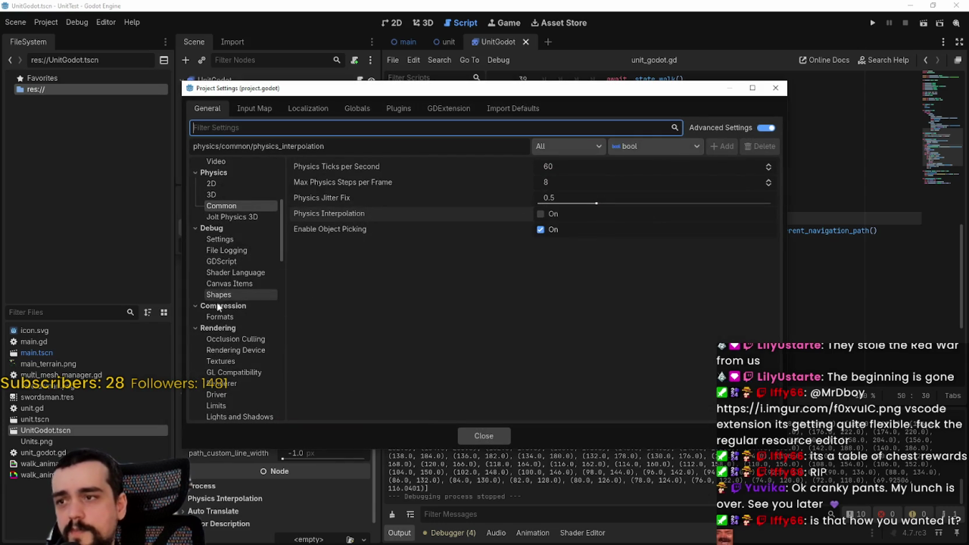
{"action": "scroll", "coordinate": [253, 365], "scroll_direction": "down", "scroll_amount": 10}
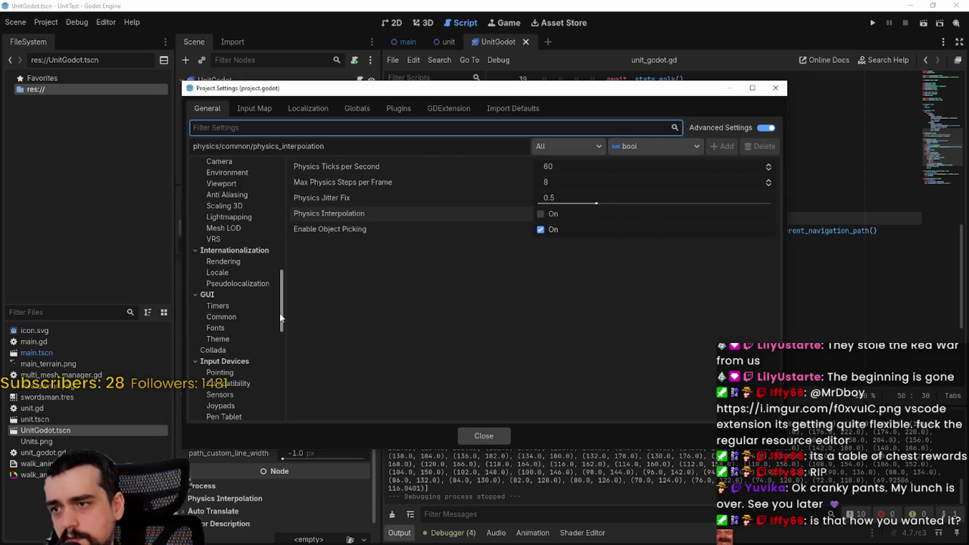
{"action": "scroll", "coordinate": [279, 313], "scroll_direction": "down", "scroll_amount": 5}
{"action": "scroll", "coordinate": [235, 239], "scroll_direction": "up", "scroll_amount": 5}
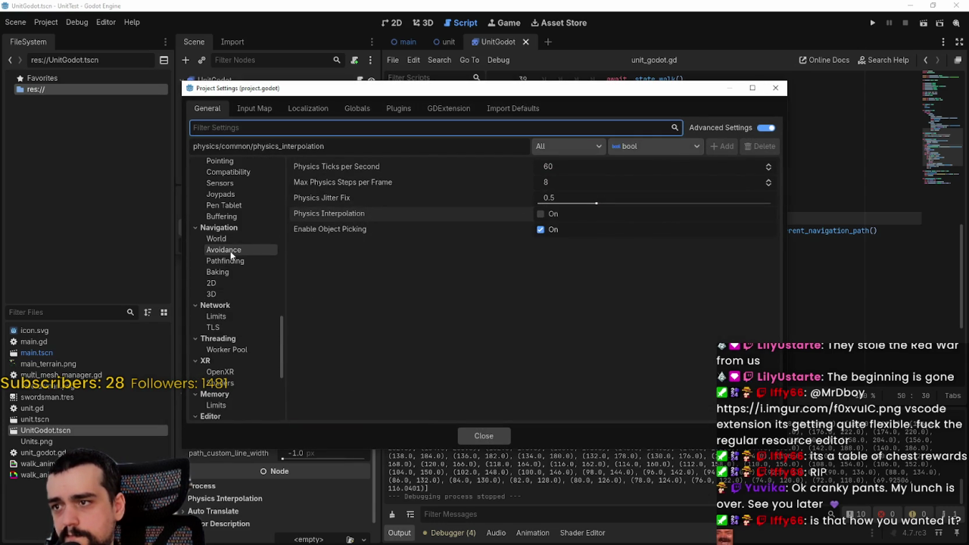
{"action": "left_click", "coordinate": [232, 262]}
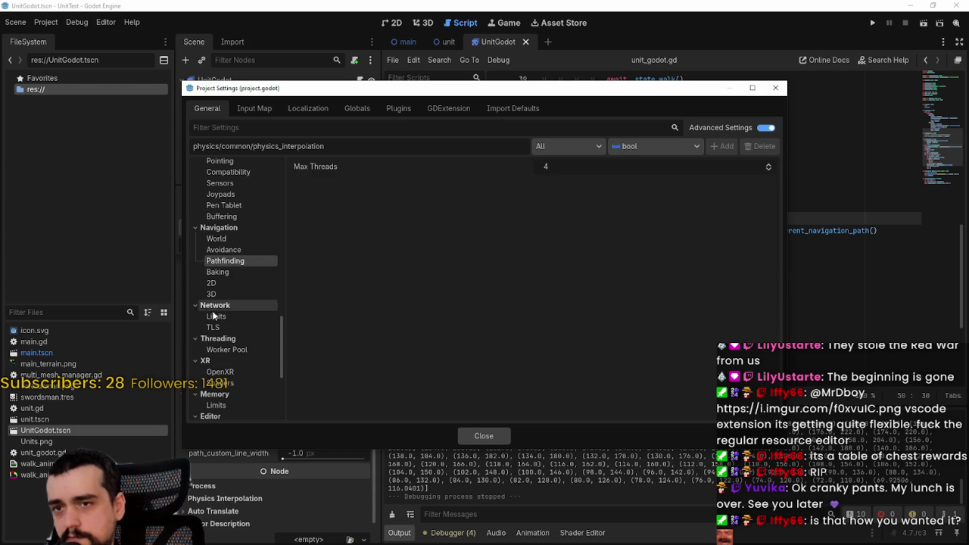
{"action": "left_click", "coordinate": [218, 283]}
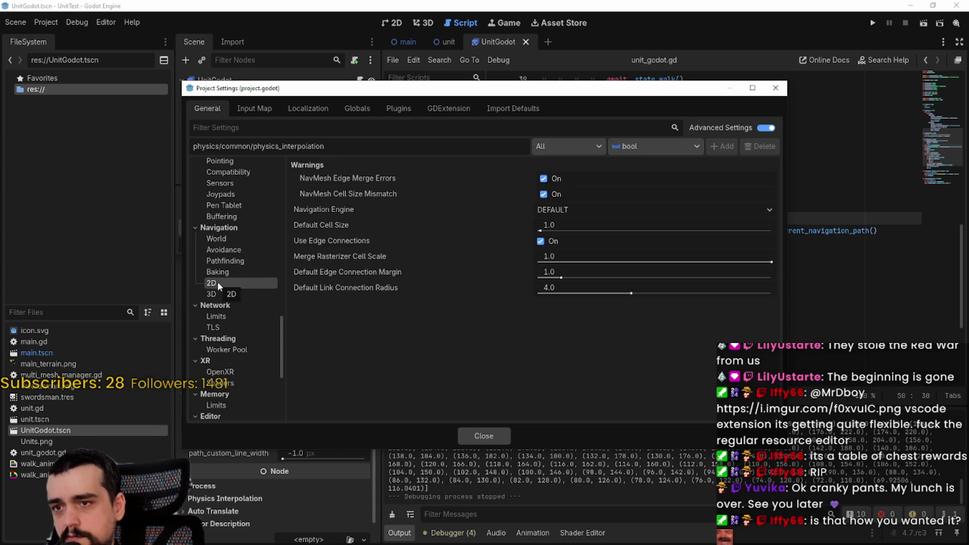
{"action": "left_click", "coordinate": [223, 238]}
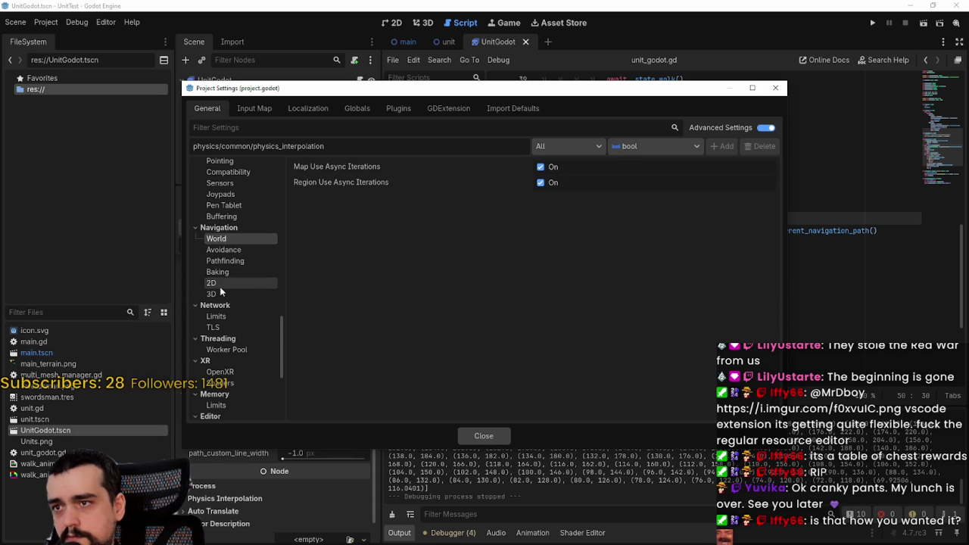
{"action": "left_click", "coordinate": [220, 285]}
{"action": "left_click", "coordinate": [226, 271]}
{"action": "left_click", "coordinate": [222, 292]}
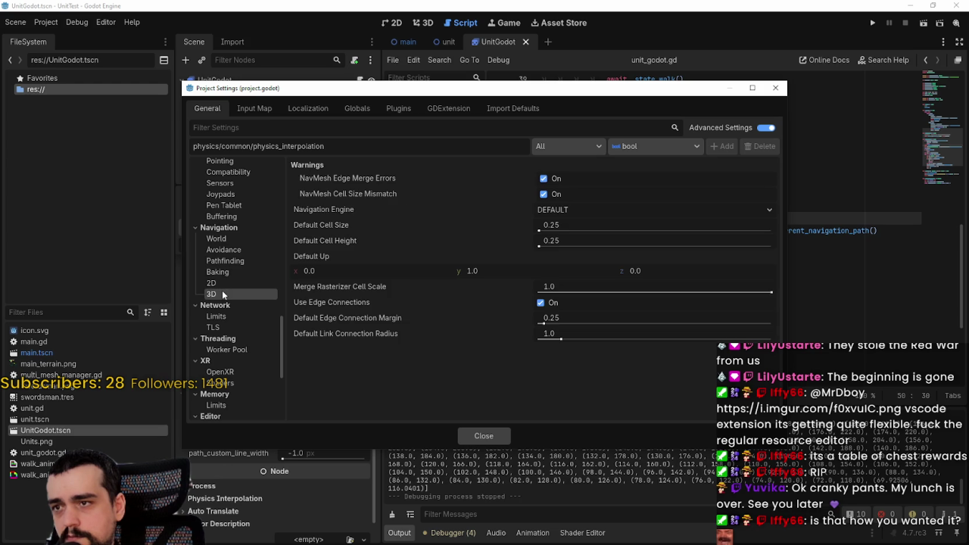
{"action": "left_click", "coordinate": [220, 283]}
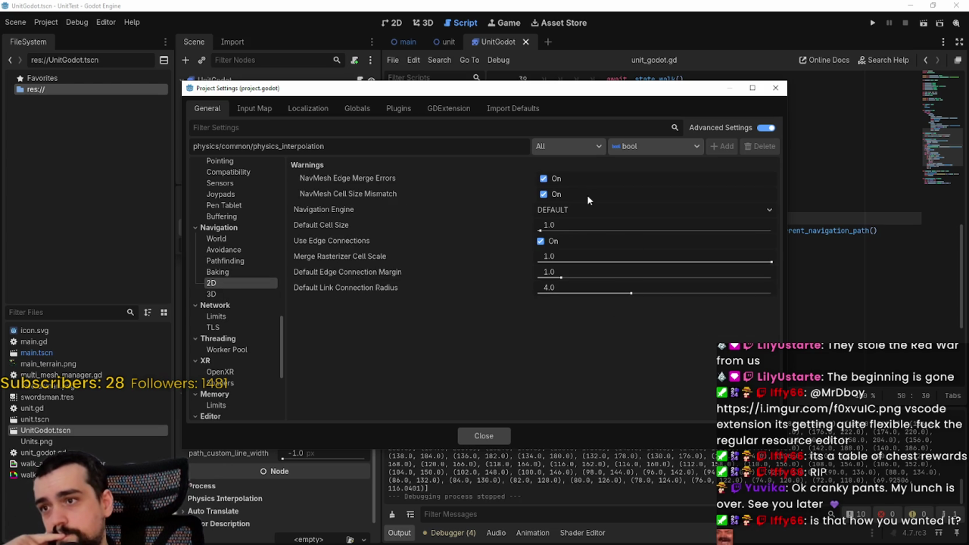
{"action": "left_click", "coordinate": [545, 210]}
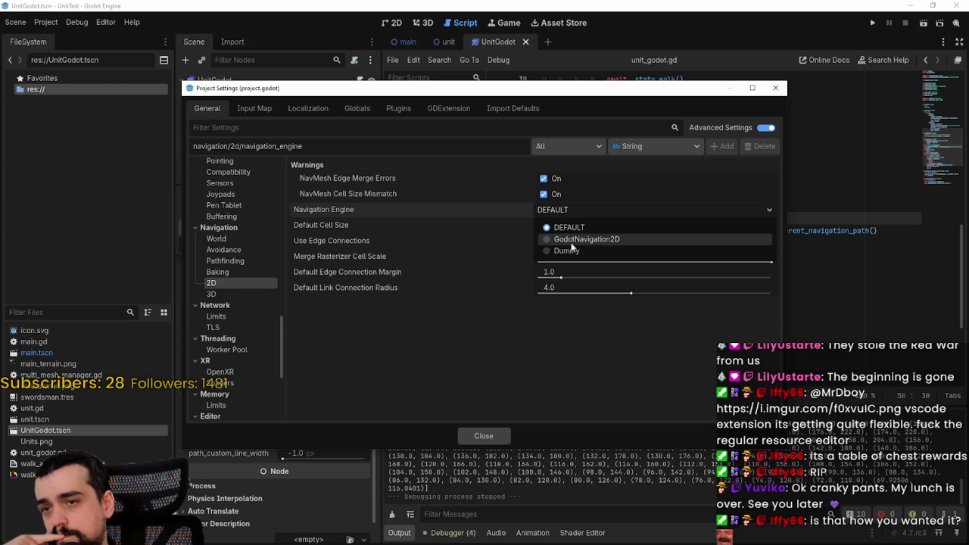
{"action": "left_click", "coordinate": [598, 345]}
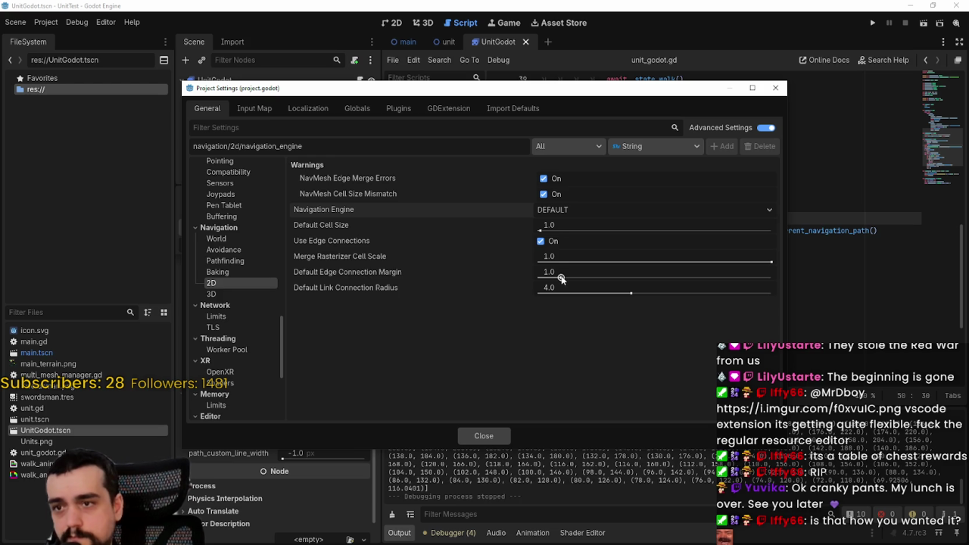
Step: Lower edge connection margin and link connection radius to 0.01, merge rasterizer cell scale to 0.001
{"action": "left_click_drag", "start_coordinate": [561, 279], "coordinate": [554, 274]}
{"action": "left_click_drag", "start_coordinate": [635, 292], "coordinate": [533, 299]}
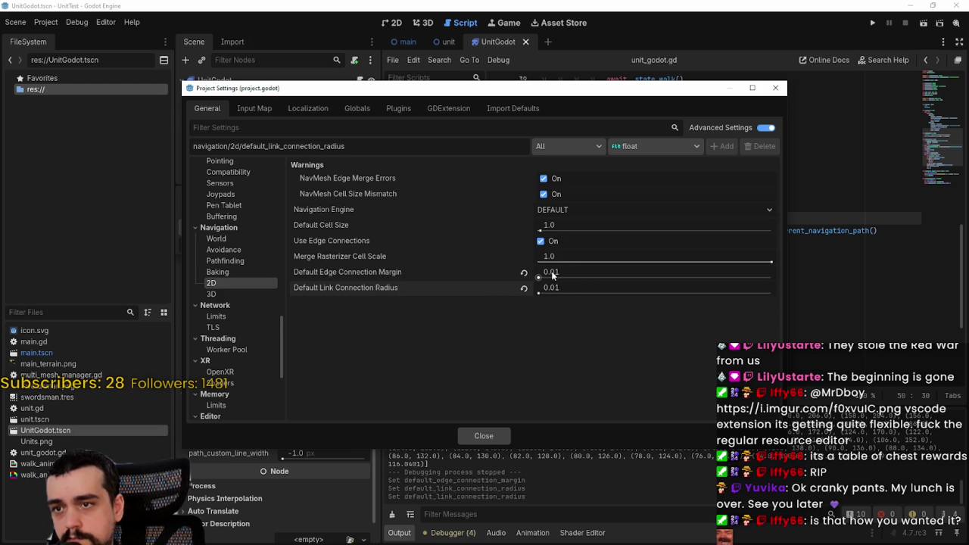
{"action": "mouse_move", "coordinate": [753, 262]}
{"action": "left_mouse_down"}
{"action": "mouse_move", "coordinate": [687, 267]}
{"action": "mouse_move", "coordinate": [445, 392]}
{"action": "left_mouse_up"}
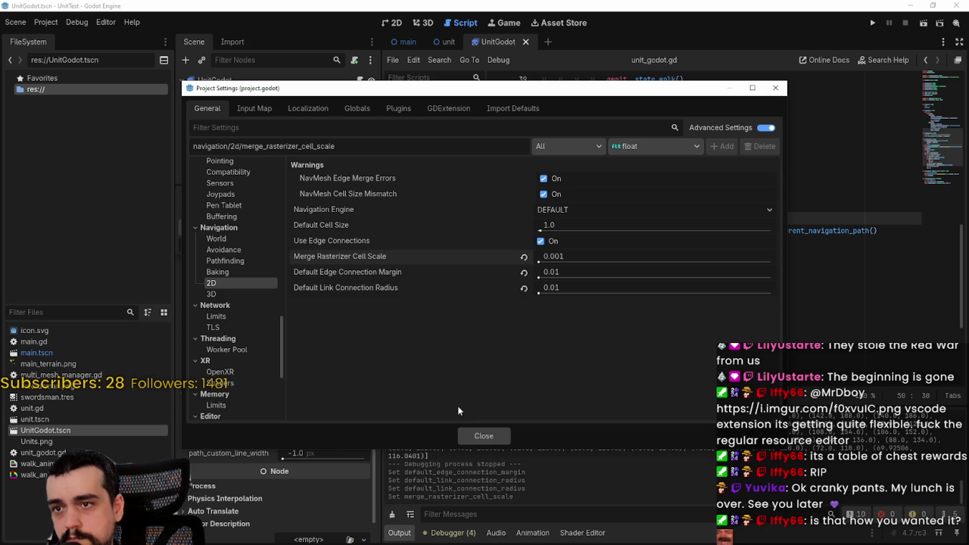
{"action": "left_click", "coordinate": [491, 438]}
{"action": "left_click", "coordinate": [872, 23]}
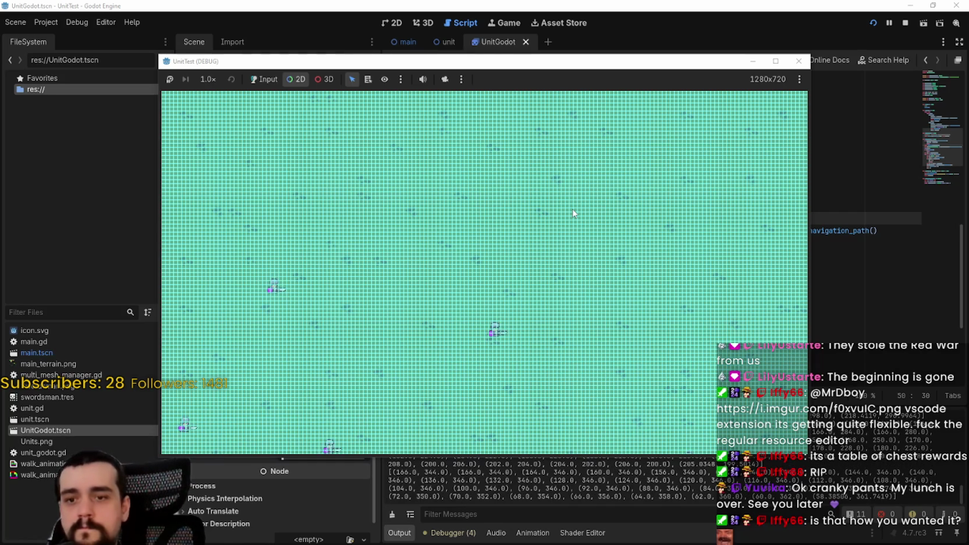
Step: Stop the game with F8 and return to the unit_godot.gd script
{"action": "key", "text": "F8"}
{"action": "left_click", "coordinate": [46, 22]}
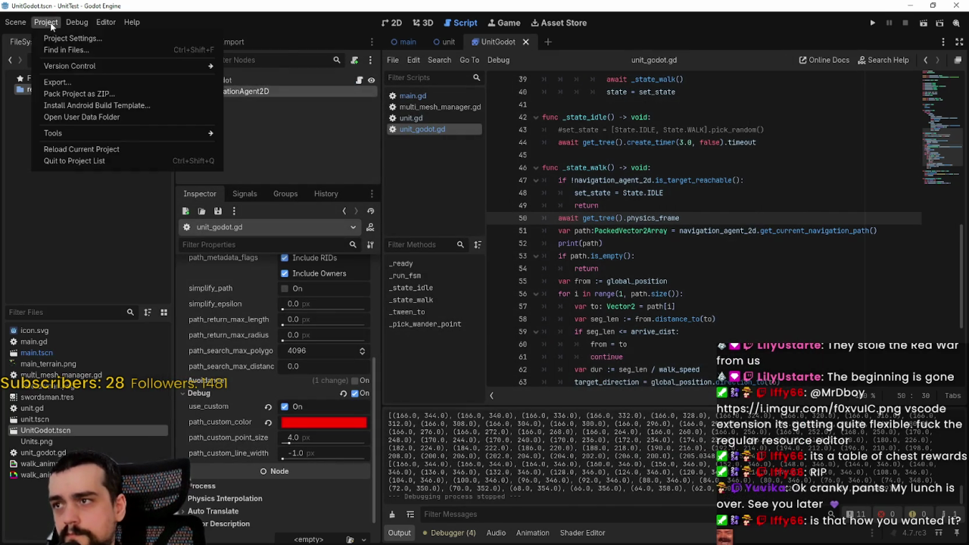
{"action": "left_click", "coordinate": [703, 263]}
{"action": "scroll", "coordinate": [697, 355], "scroll_direction": "down", "scroll_amount": 4}
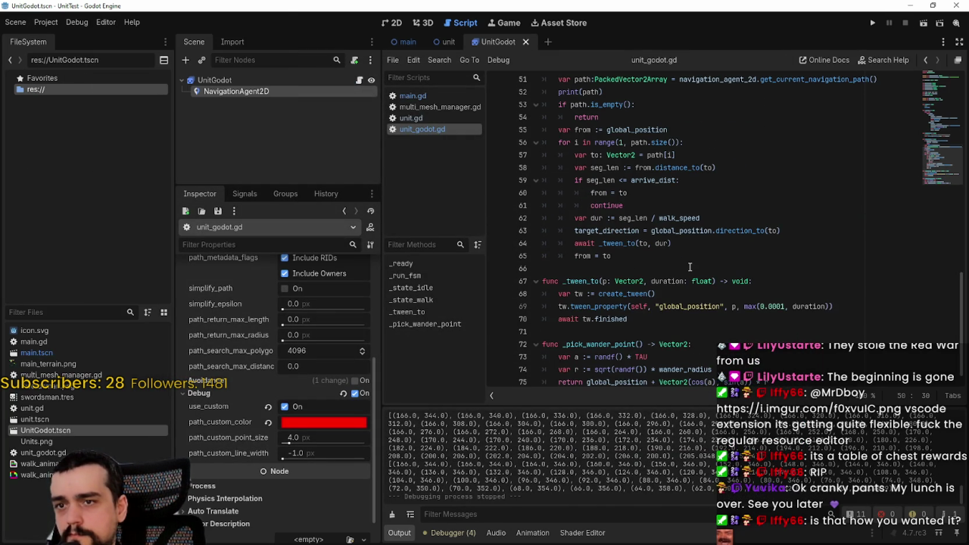
Step: Inspect global_position, distance_to and target_direction in _state_walk, then rerun the game with F5
{"action": "double_click", "coordinate": [682, 232]}
{"action": "scroll", "coordinate": [664, 287], "scroll_direction": "up", "scroll_amount": 1}
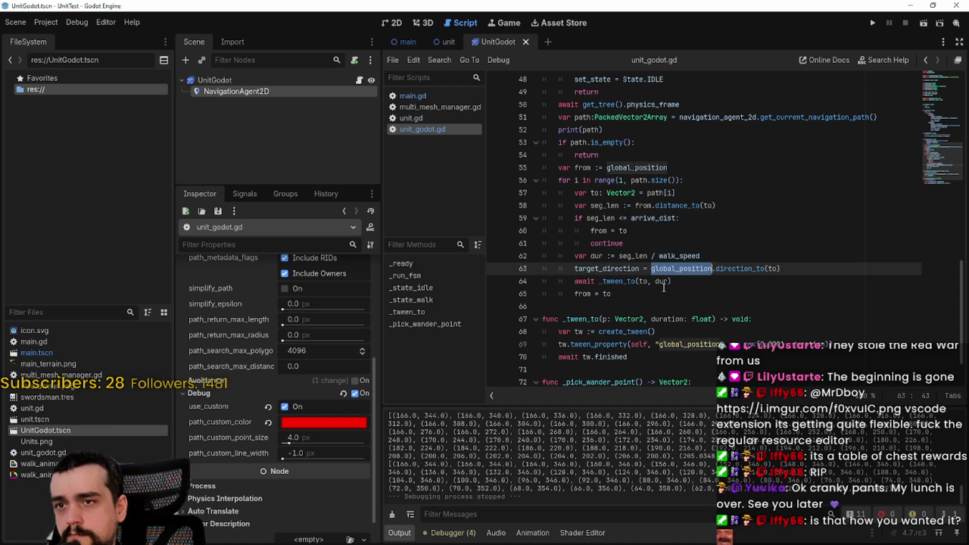
{"action": "double_click", "coordinate": [681, 205]}
{"action": "double_click", "coordinate": [575, 269]}
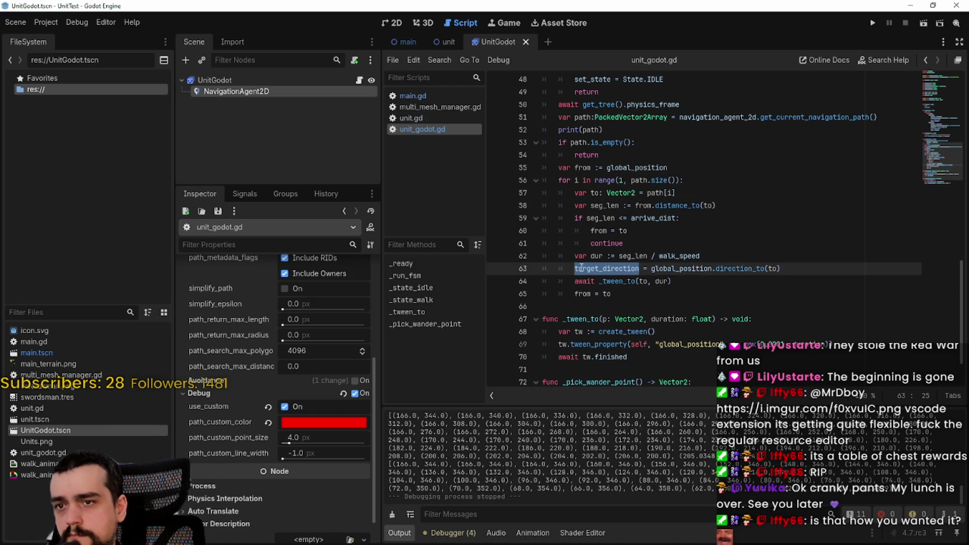
{"action": "scroll", "coordinate": [576, 269], "scroll_direction": "down", "scroll_amount": 1}
{"action": "left_click", "coordinate": [604, 268]}
{"action": "scroll", "coordinate": [606, 269], "scroll_direction": "up", "scroll_amount": 2}
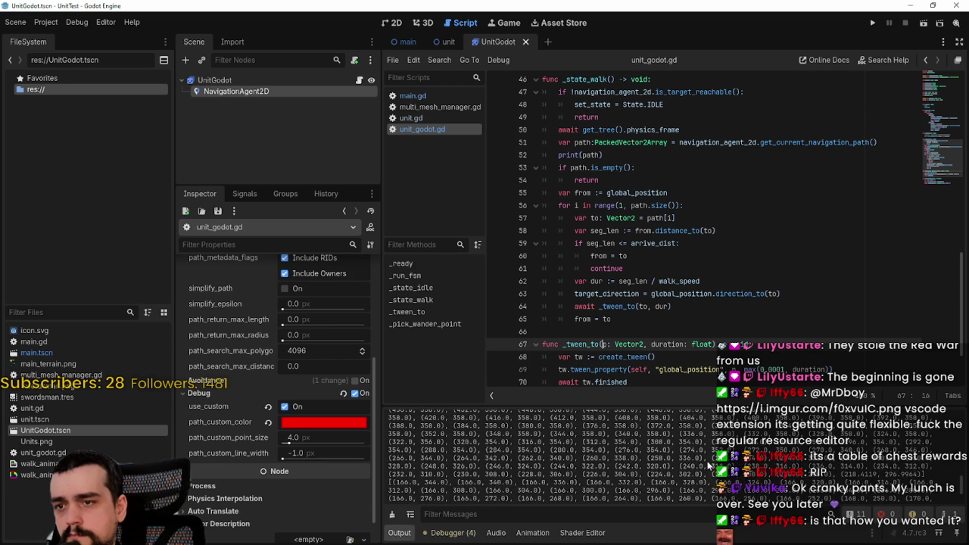
{"action": "key", "text": "F5"}
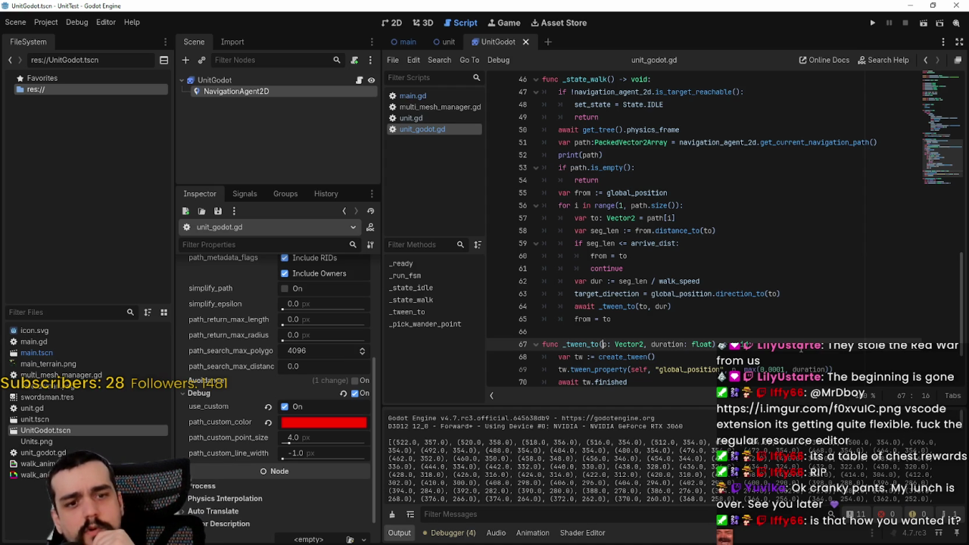
Step: Reset navigation merge rasterizer cell scale to 1.0, edge connection margin to 1.0, link radius to 4.0
{"action": "left_click", "coordinate": [604, 294]}
{"action": "left_click", "coordinate": [45, 22]}
{"action": "left_click", "coordinate": [60, 37]}
{"action": "left_click", "coordinate": [524, 258]}
{"action": "left_click", "coordinate": [524, 272]}
{"action": "left_click", "coordinate": [524, 288]}
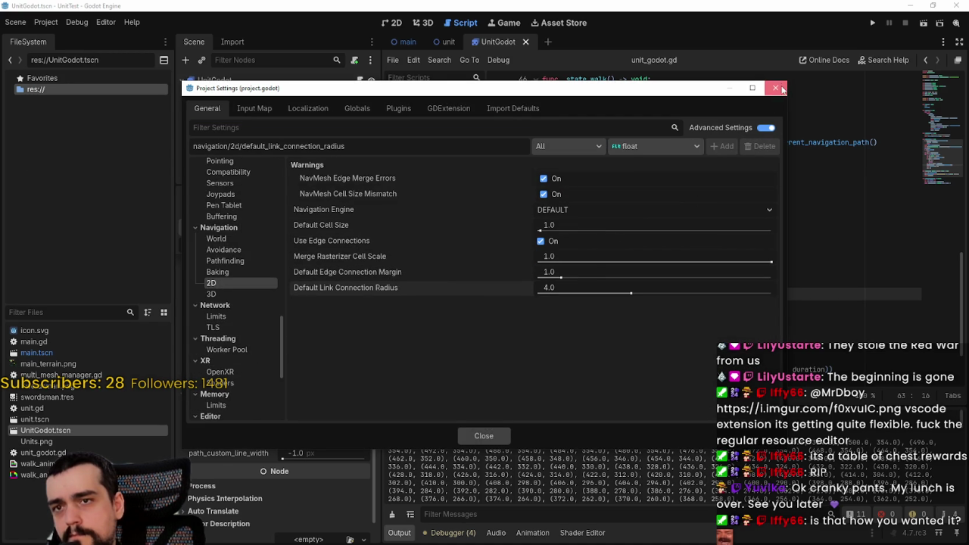
{"action": "left_click", "coordinate": [776, 88]}
{"action": "scroll", "coordinate": [201, 337], "scroll_direction": "up", "scroll_amount": 5}
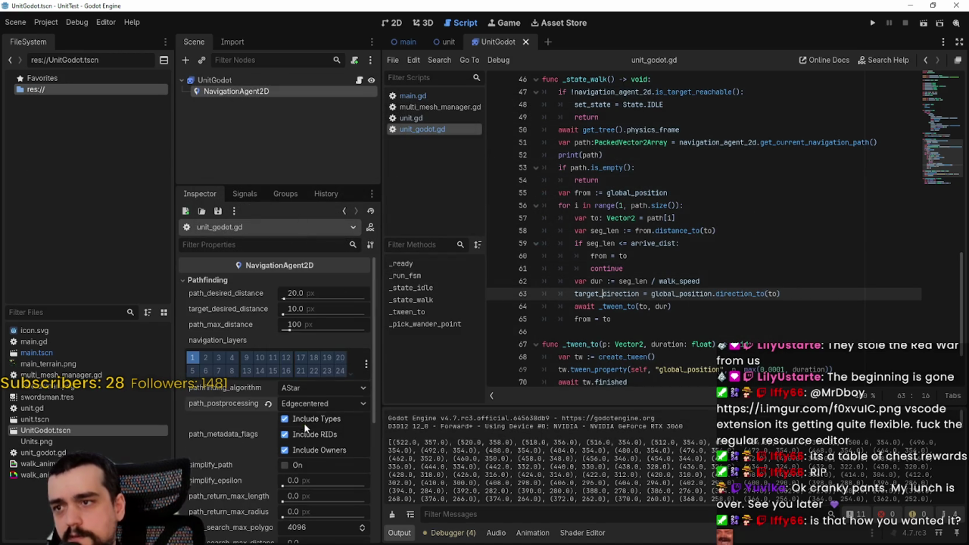
{"action": "scroll", "coordinate": [247, 434], "scroll_direction": "down", "scroll_amount": 1}
{"action": "scroll", "coordinate": [247, 434], "scroll_direction": "up", "scroll_amount": 1}
Step: Set path and target desired distances to 4 and path max distance to 10, save, and run
{"action": "left_click", "coordinate": [318, 294]}
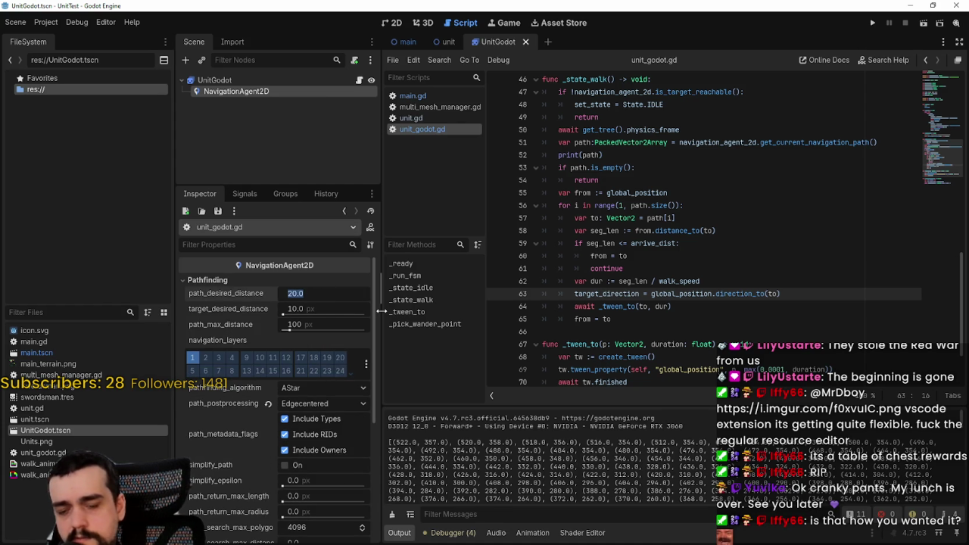
{"action": "type", "text": "4"}
{"action": "key", "text": "Return"}
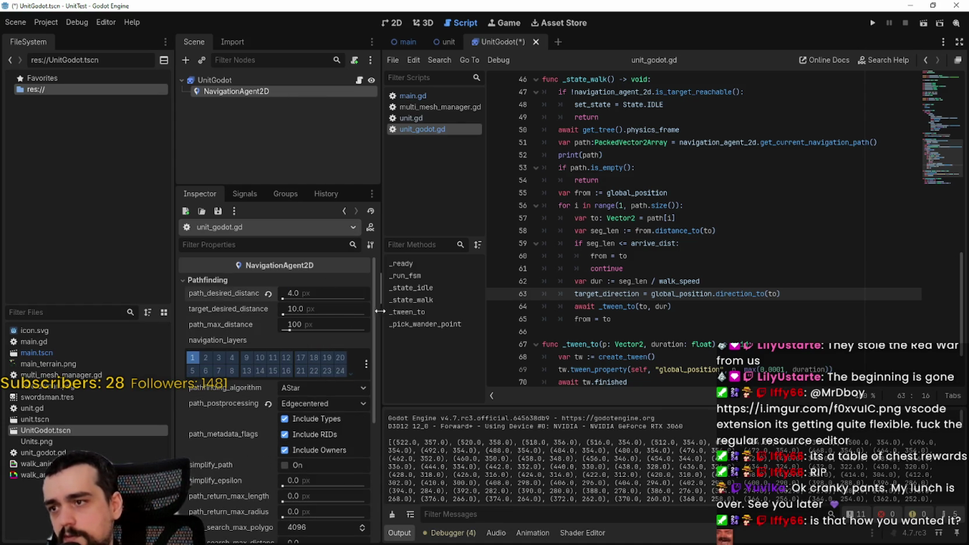
{"action": "left_click", "coordinate": [318, 309]}
{"action": "type", "text": "4"}
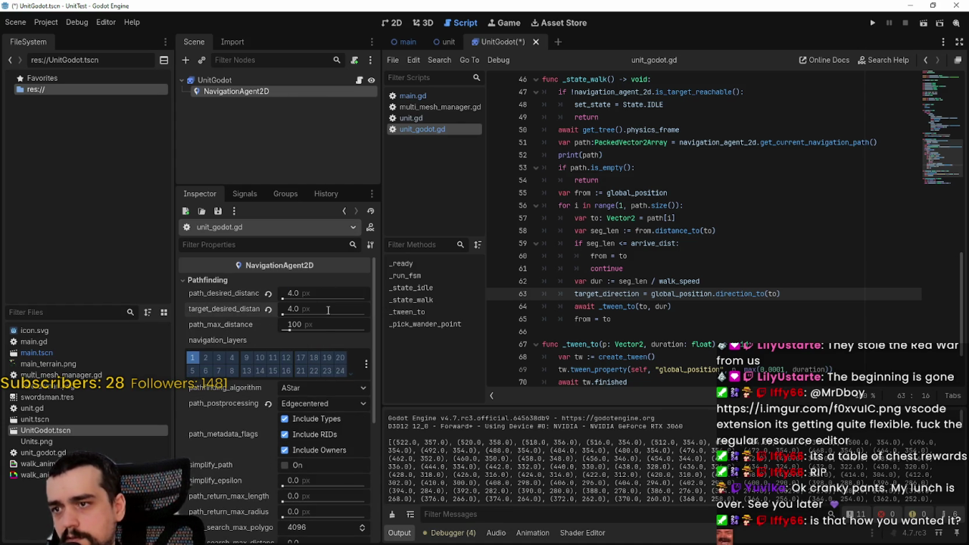
{"action": "left_click", "coordinate": [320, 325]}
{"action": "type", "text": "4"}
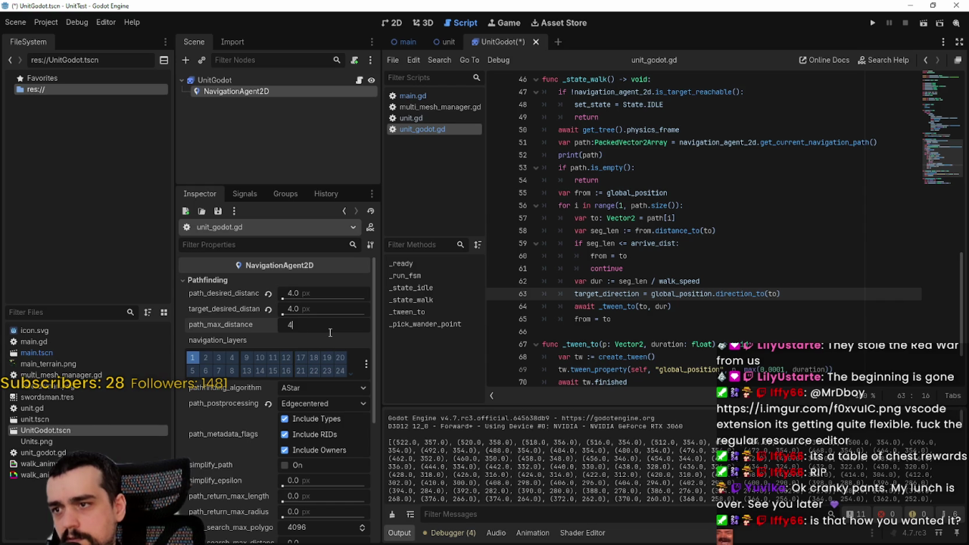
{"action": "type", "text": ".5"}
{"action": "key", "text": "Return"}
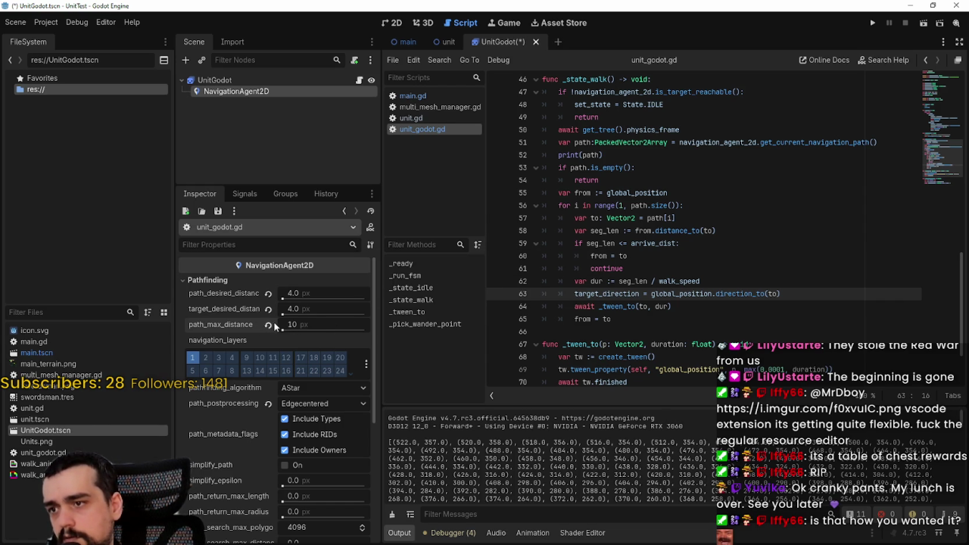
{"action": "key", "text": "ctrl+s"}
{"action": "scroll", "coordinate": [288, 504], "scroll_direction": "down", "scroll_amount": 4}
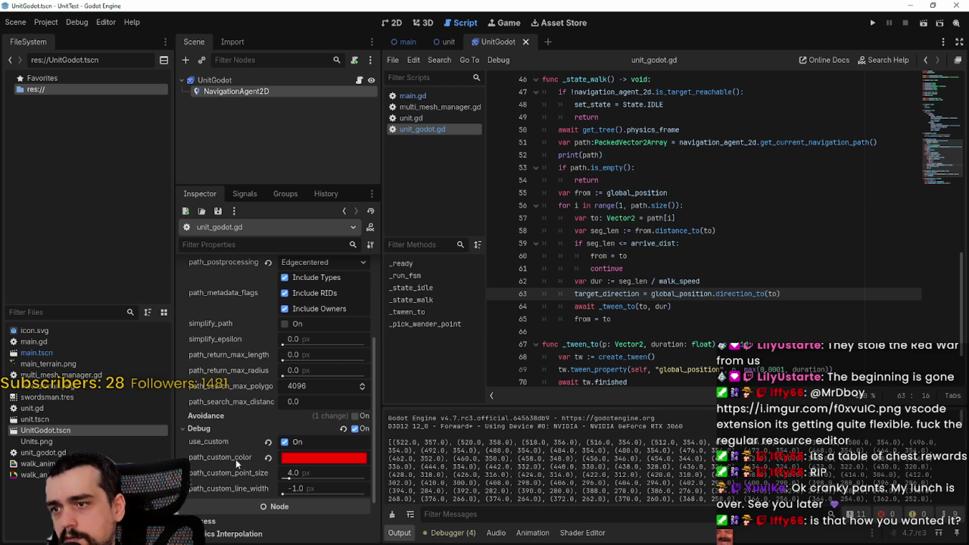
{"action": "scroll", "coordinate": [236, 455], "scroll_direction": "down", "scroll_amount": 2}
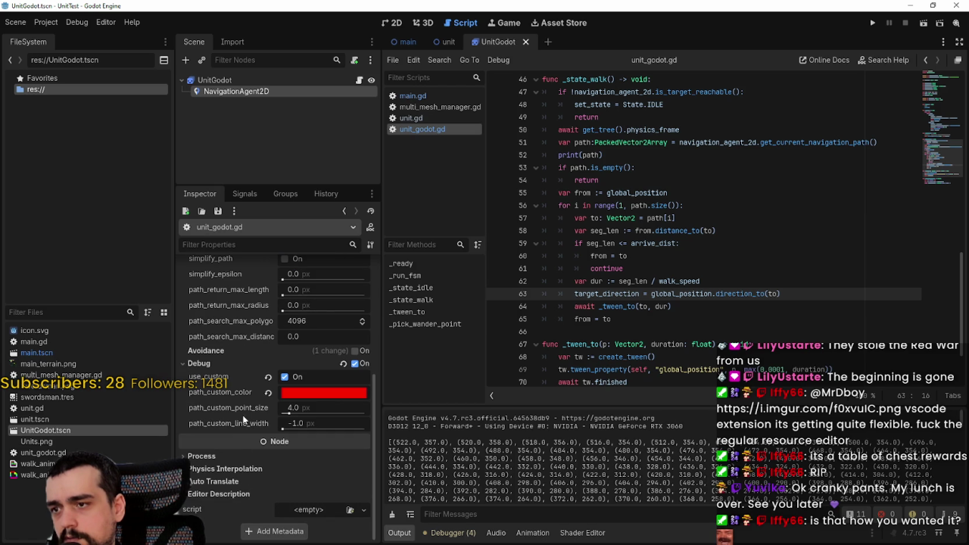
{"action": "left_click", "coordinate": [871, 23]}
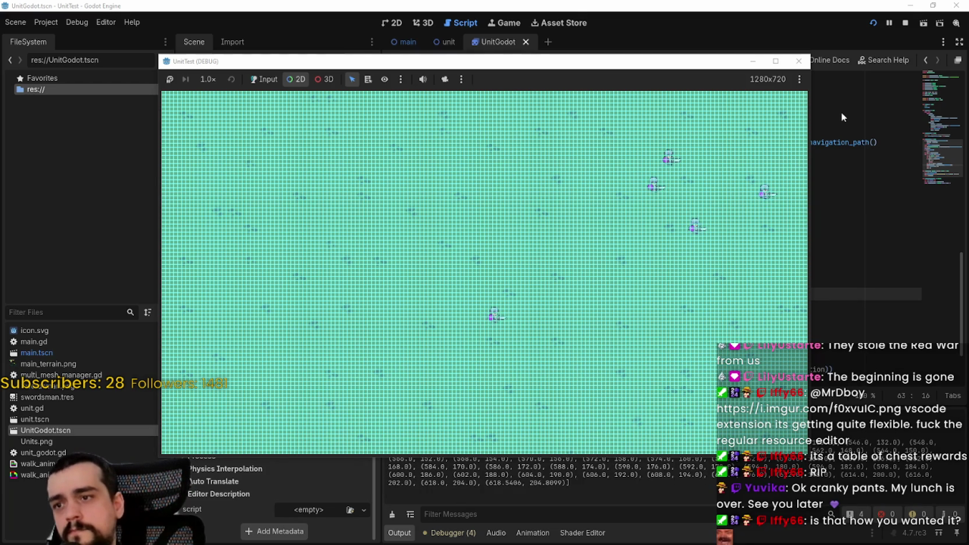
Step: Enable simplify_path on the NavigationAgent2D and test-run to watch straight red debug paths, then stop
{"action": "left_click", "coordinate": [905, 24]}
{"action": "scroll", "coordinate": [288, 431], "scroll_direction": "up", "scroll_amount": 3}
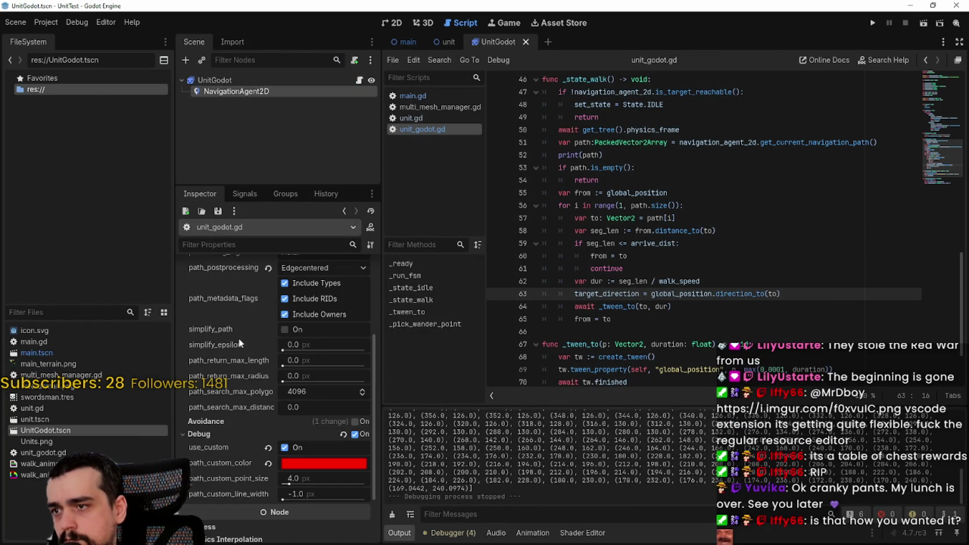
{"action": "left_click", "coordinate": [285, 330]}
{"action": "scroll", "coordinate": [322, 391], "scroll_direction": "up", "scroll_amount": 6}
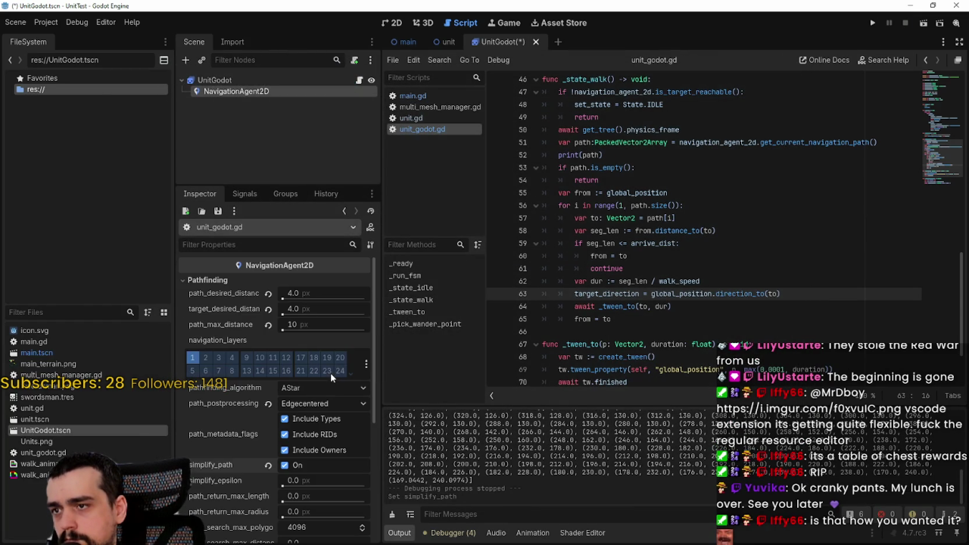
{"action": "left_click", "coordinate": [874, 24]}
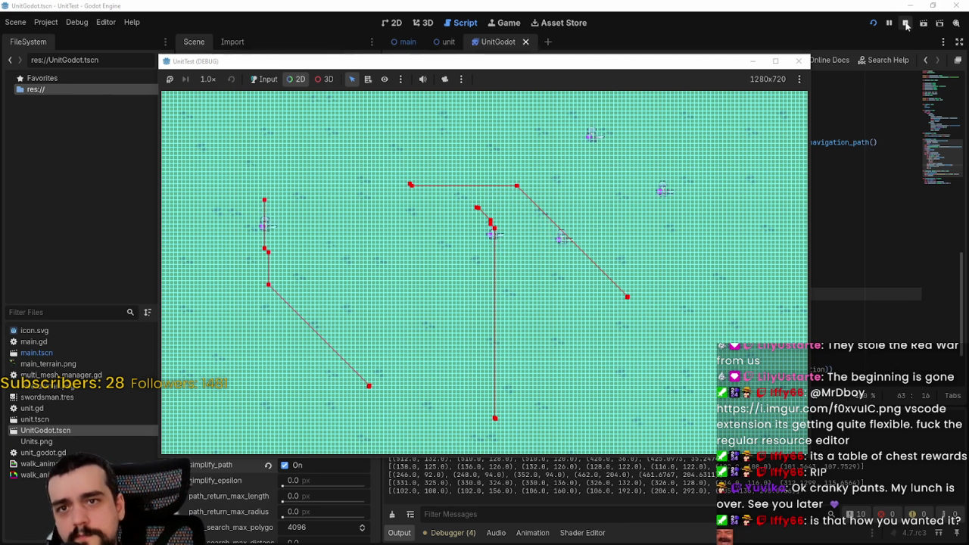
{"action": "left_click", "coordinate": [905, 23]}
{"action": "scroll", "coordinate": [685, 352], "scroll_direction": "down", "scroll_amount": 2}
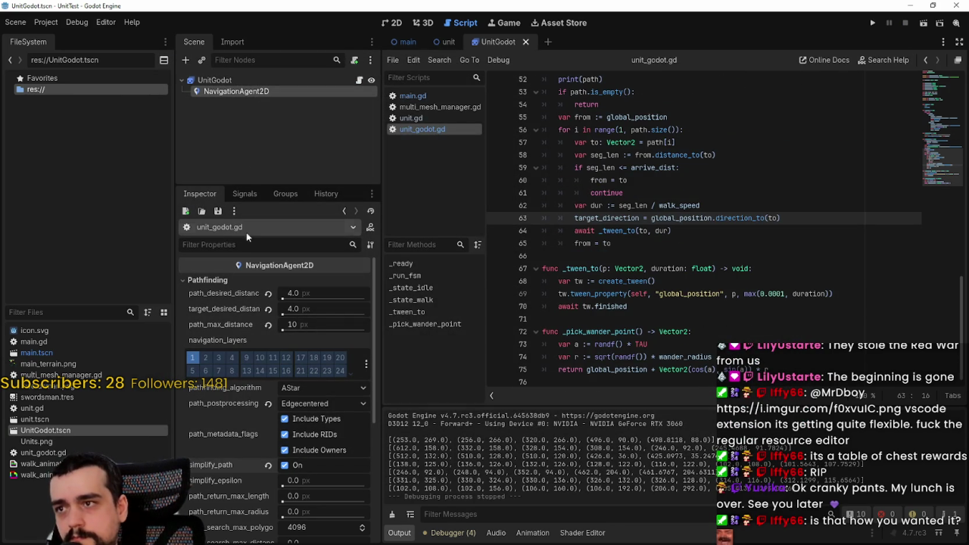
Step: Hide the gridMap layer in main.tscn, save, and test-run the game without the grid
{"action": "left_click", "coordinate": [393, 22]}
{"action": "left_click", "coordinate": [410, 43]}
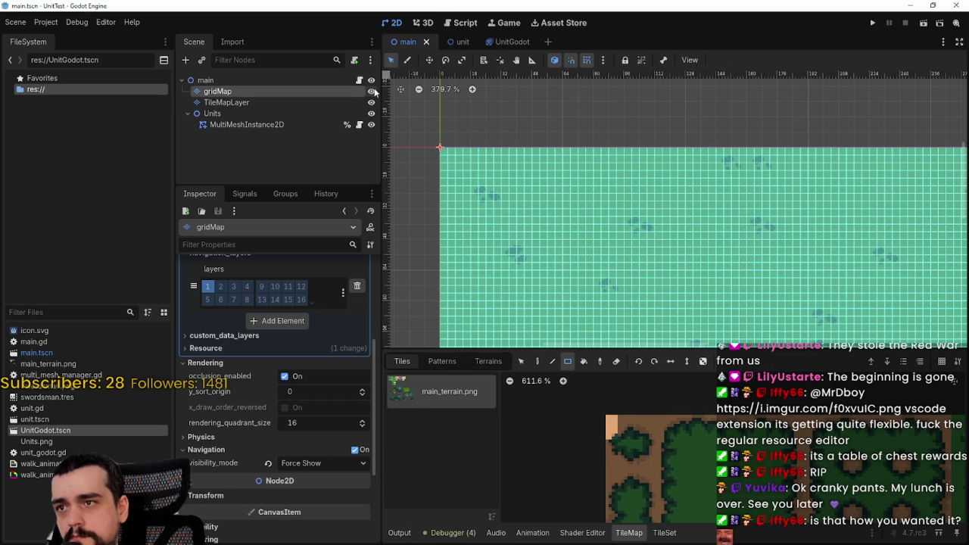
{"action": "left_click", "coordinate": [372, 91]}
{"action": "key", "text": "ctrl+s"}
{"action": "left_click", "coordinate": [875, 23]}
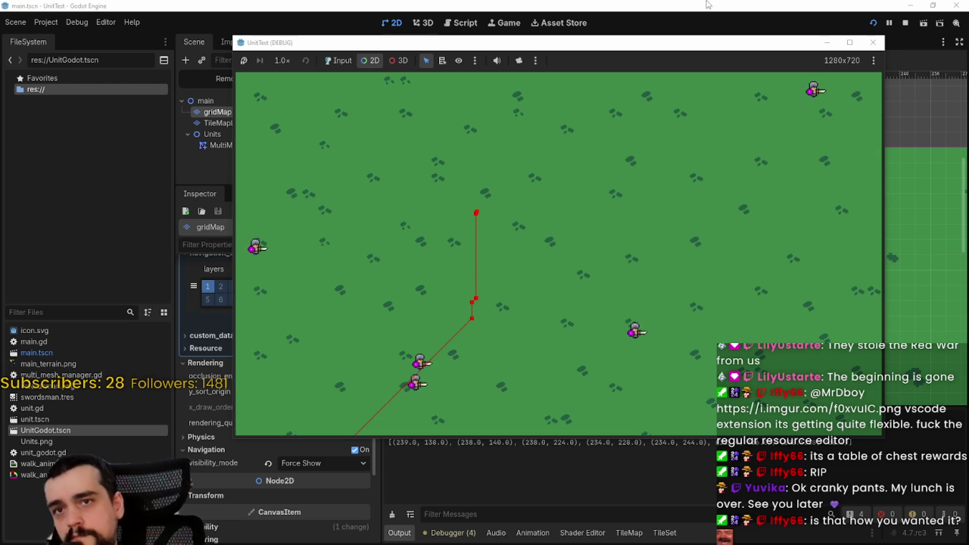
{"action": "left_click", "coordinate": [905, 22]}
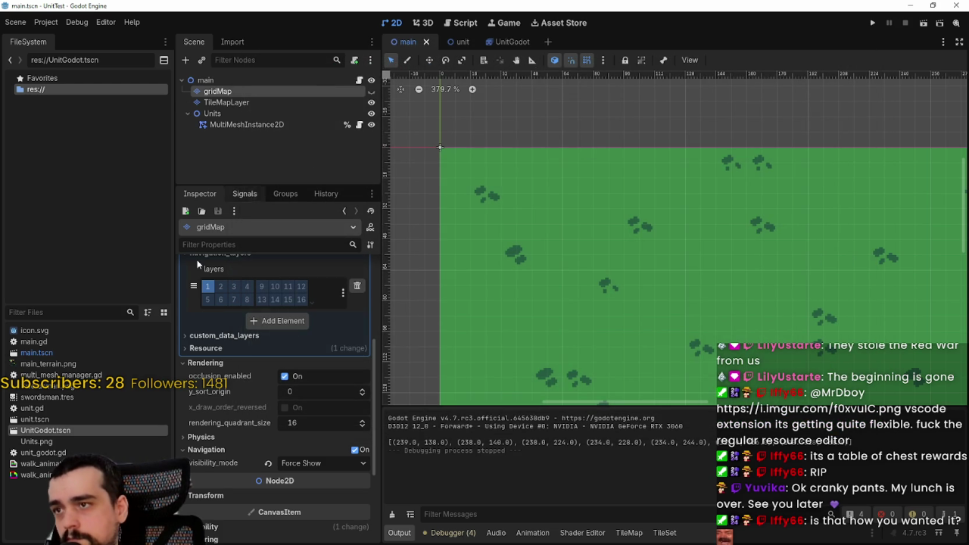
Step: Set UnitGodot's target and path desired distances to 0.1, untick simplify_path, save, and run
{"action": "left_click", "coordinate": [509, 42]}
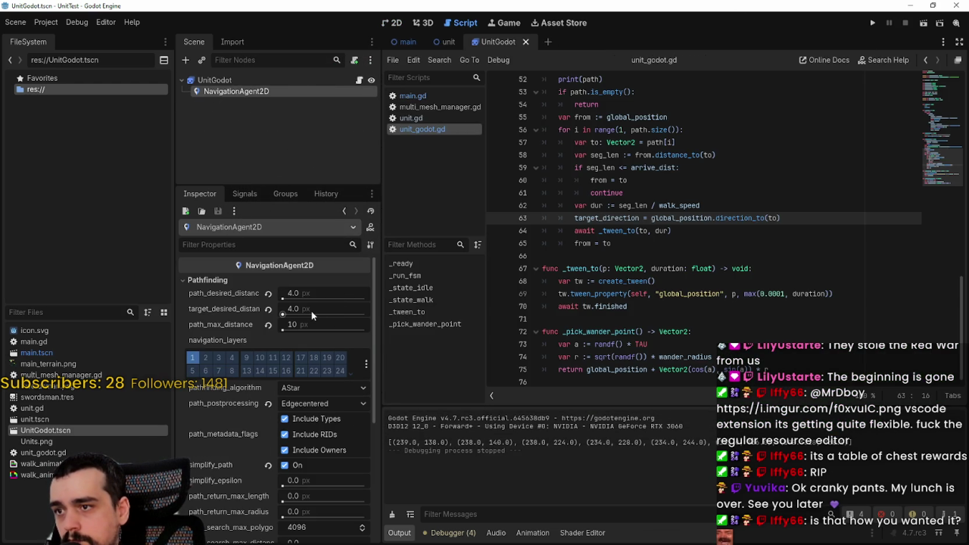
{"action": "left_click_drag", "start_coordinate": [311, 311], "coordinate": [281, 315]}
{"action": "left_click", "coordinate": [282, 299]}
{"action": "key", "text": "ctrl+s"}
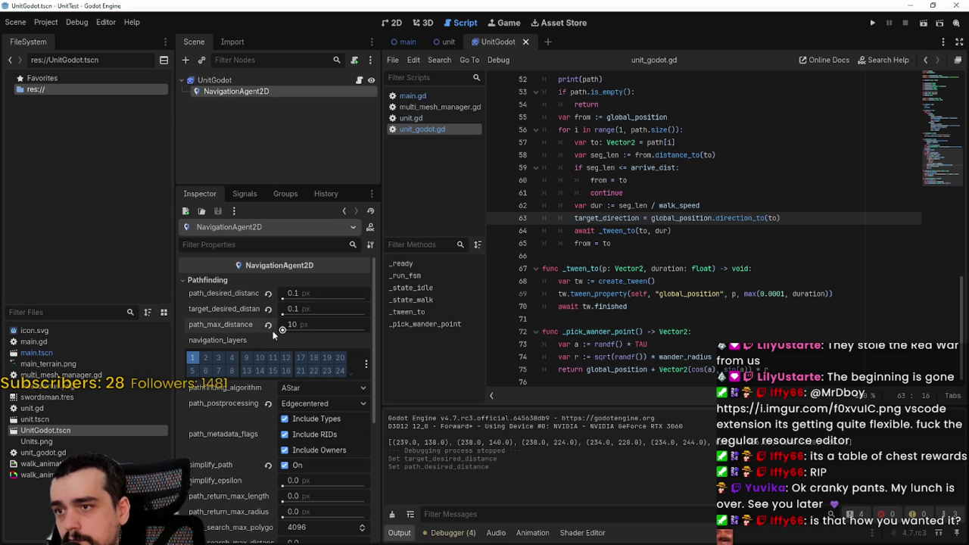
{"action": "key", "text": "ctrl+s"}
{"action": "scroll", "coordinate": [320, 488], "scroll_direction": "down", "scroll_amount": 3}
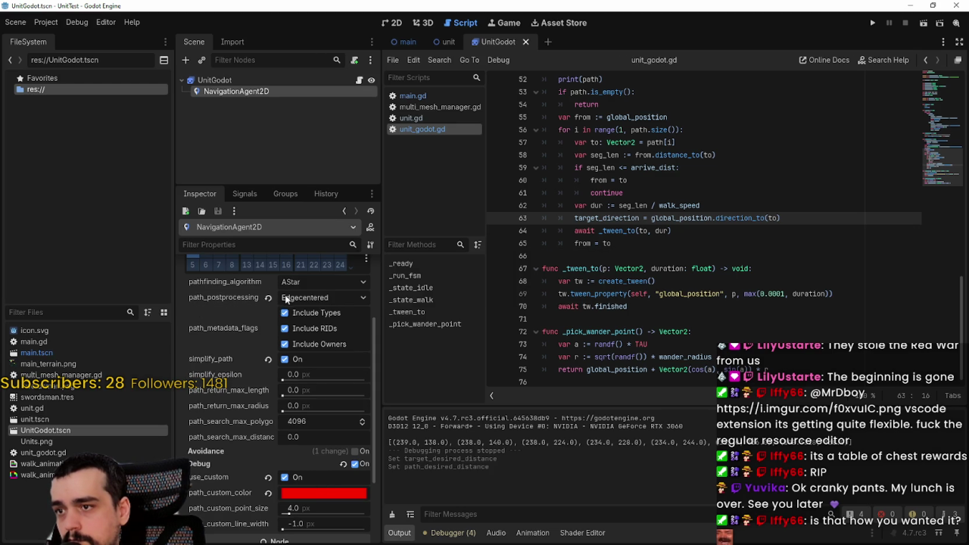
{"action": "left_click", "coordinate": [285, 360]}
{"action": "key", "text": "ctrl+s"}
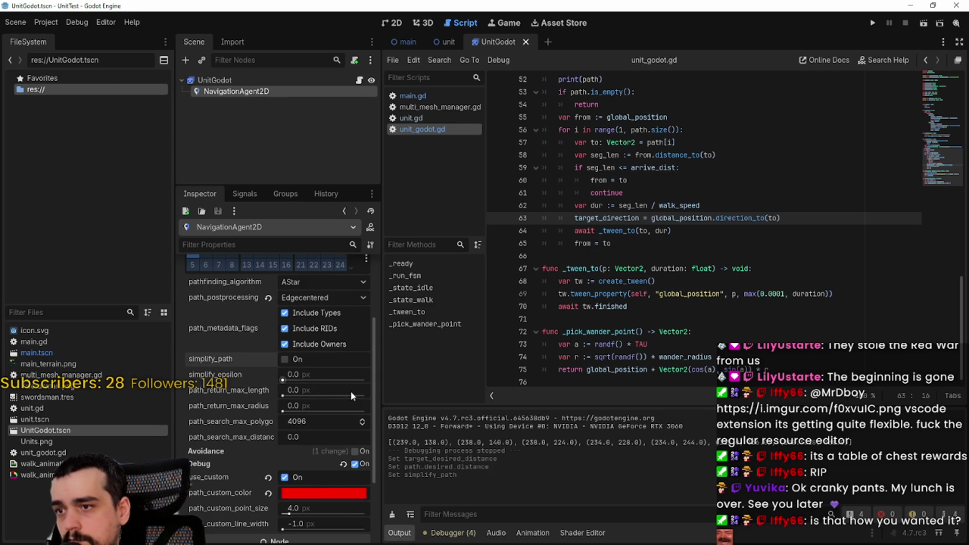
{"action": "scroll", "coordinate": [356, 367], "scroll_direction": "down", "scroll_amount": 2}
{"action": "left_click", "coordinate": [874, 25]}
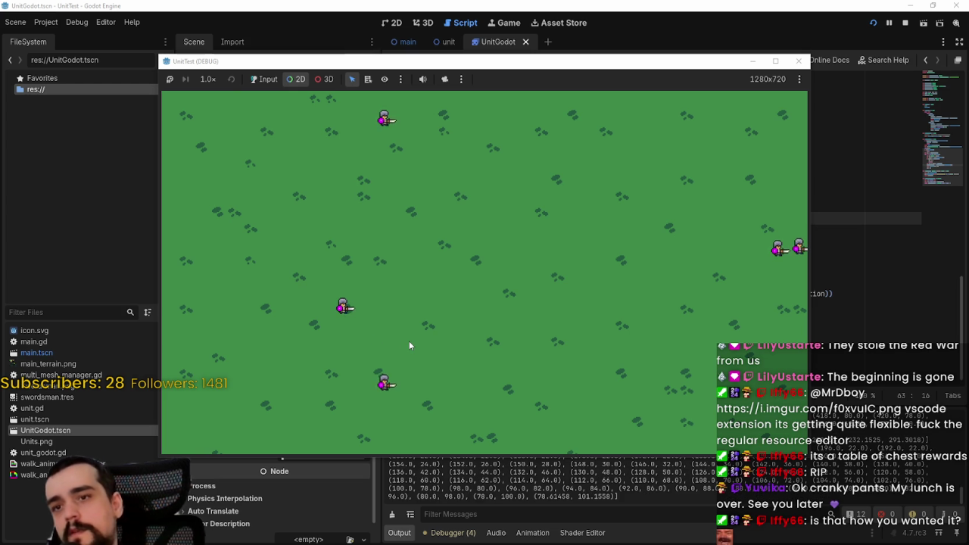
Step: Tick simplify_path again, save the scene, and rerun the game with simplification on
{"action": "left_click", "coordinate": [905, 22]}
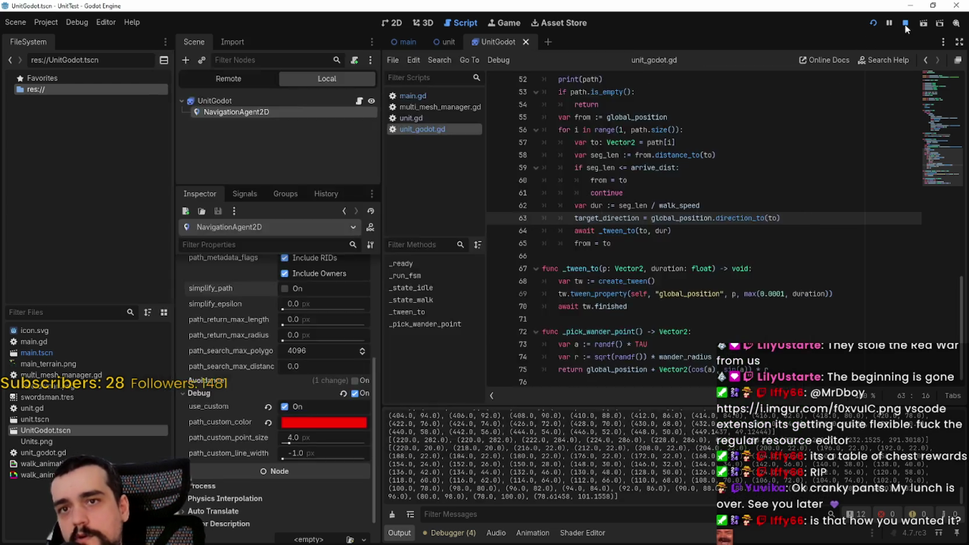
{"action": "left_click", "coordinate": [304, 288]}
{"action": "scroll", "coordinate": [344, 428], "scroll_direction": "up", "scroll_amount": 4}
{"action": "key", "text": "ctrl+s"}
{"action": "scroll", "coordinate": [338, 429], "scroll_direction": "down", "scroll_amount": 5}
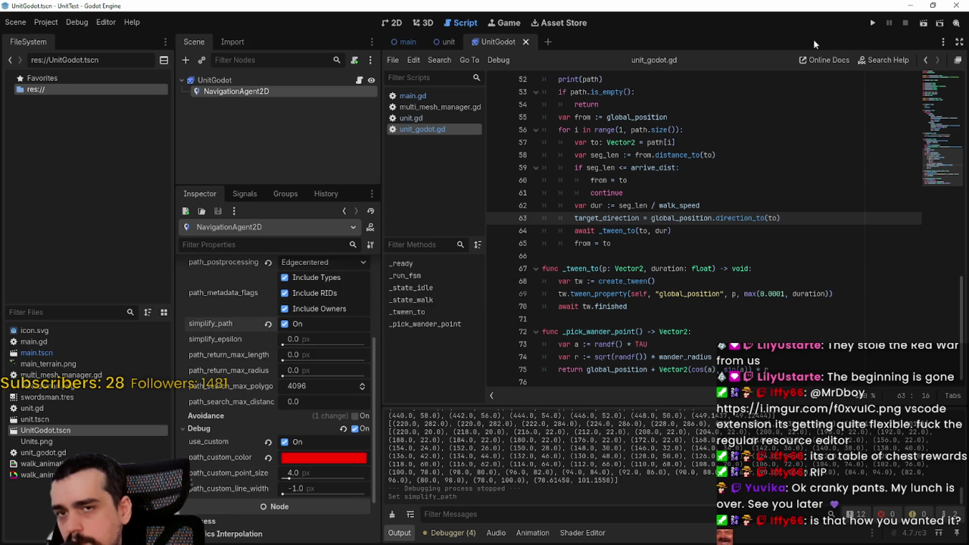
{"action": "left_click", "coordinate": [873, 23]}
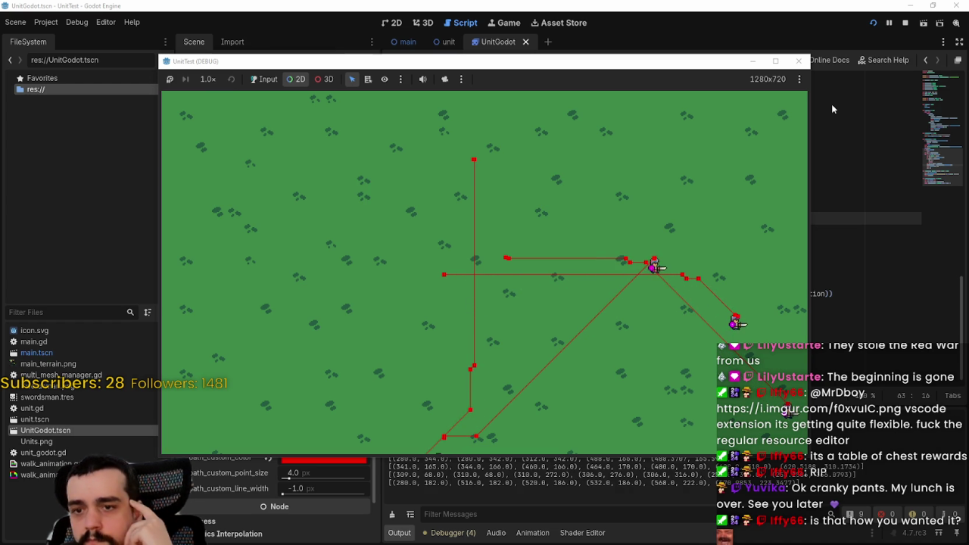
Step: Comment out the print(path) line 52 in unit_godot.gd
{"action": "key", "text": "alt+Tab"}
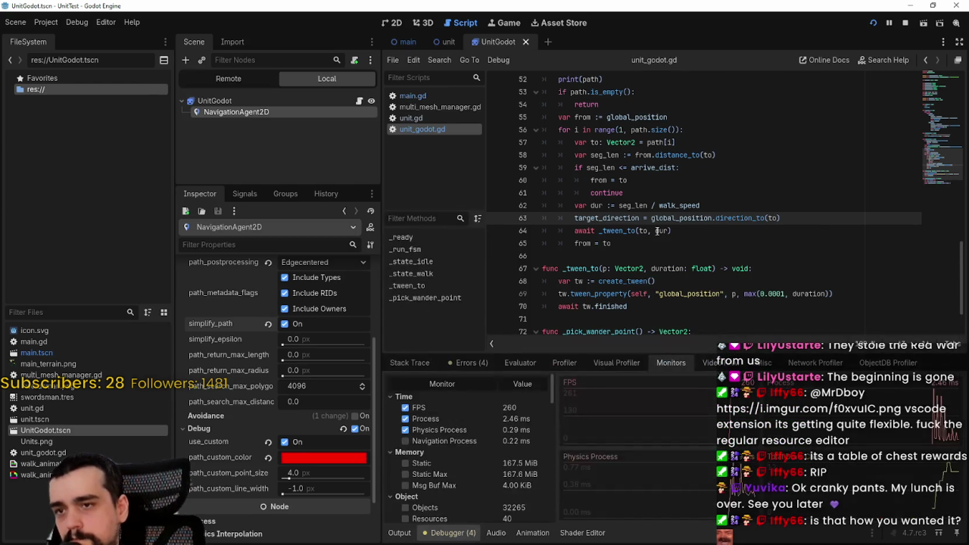
{"action": "scroll", "coordinate": [606, 182], "scroll_direction": "up", "scroll_amount": 1}
{"action": "left_click", "coordinate": [557, 118]}
{"action": "key", "text": "ctrl+k"}
{"action": "key", "text": "alt+Tab"}
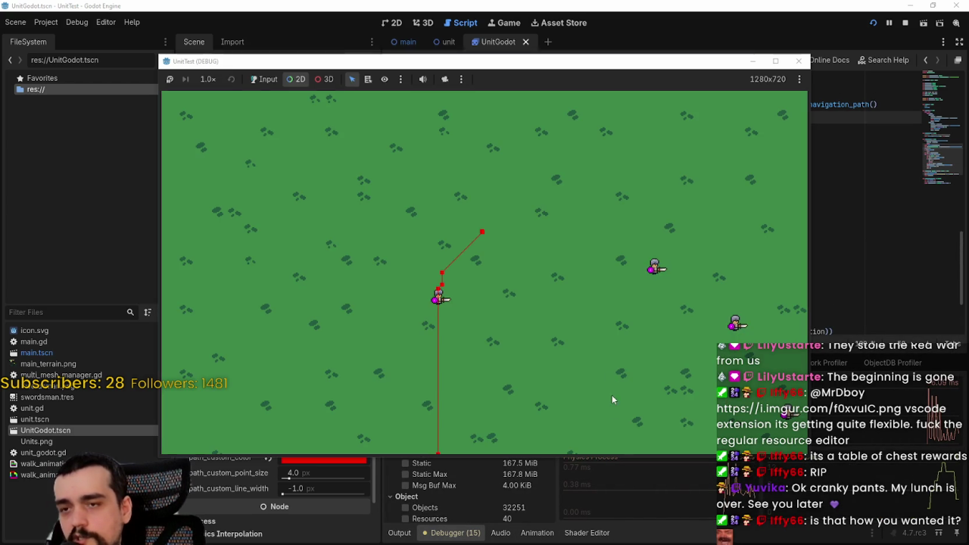
{"action": "left_click", "coordinate": [874, 221]}
{"action": "left_click", "coordinate": [587, 532]}
{"action": "left_click", "coordinate": [453, 533]}
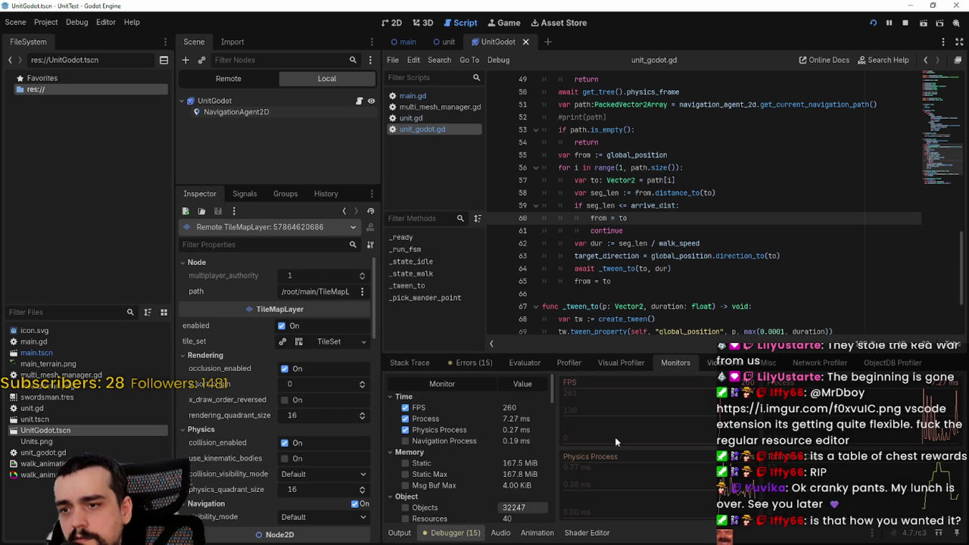
Step: Stop the game and open main.gd, selecting the unit count 3 in spawn_units
{"action": "left_click", "coordinate": [905, 23]}
{"action": "left_click", "coordinate": [413, 95]}
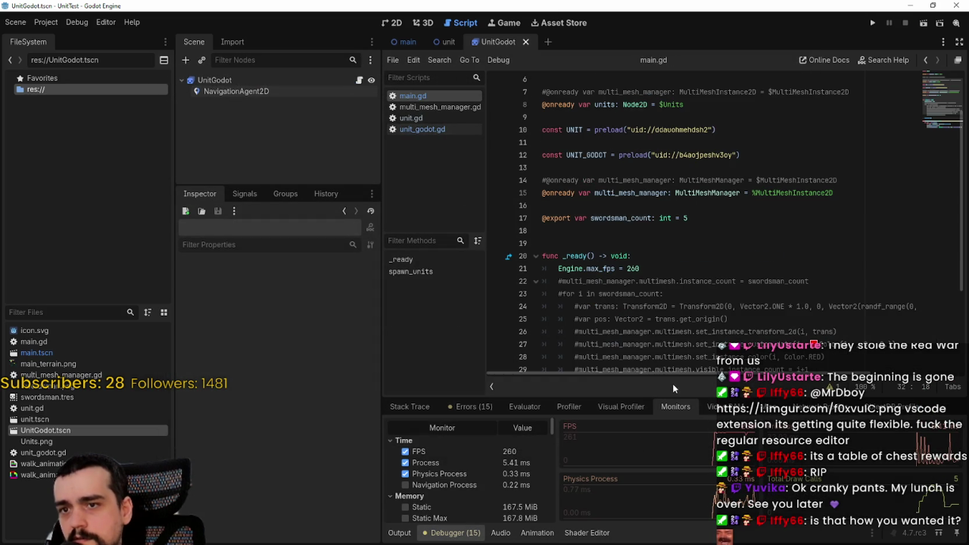
{"action": "scroll", "coordinate": [642, 281], "scroll_direction": "down", "scroll_amount": 2}
{"action": "scroll", "coordinate": [561, 266], "scroll_direction": "down", "scroll_amount": 1}
{"action": "double_click", "coordinate": [611, 291]}
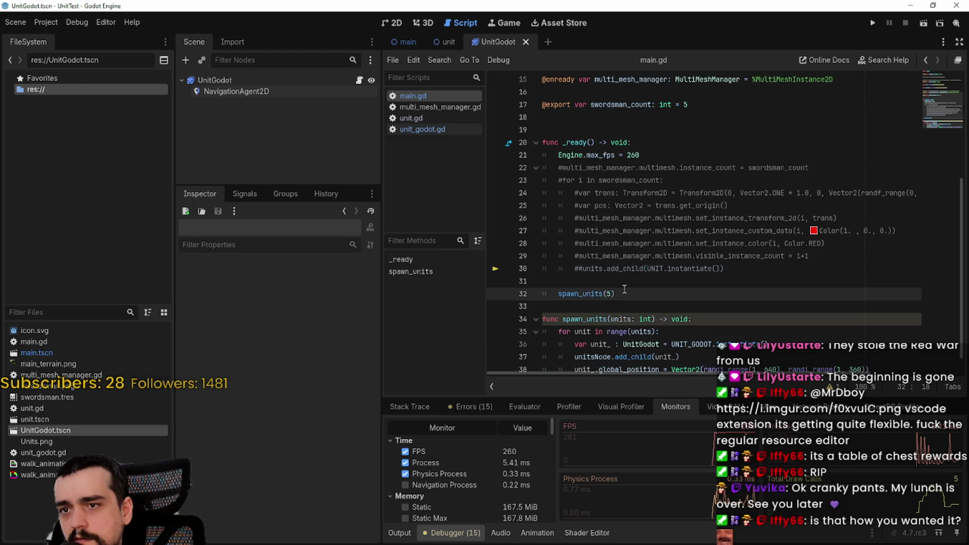